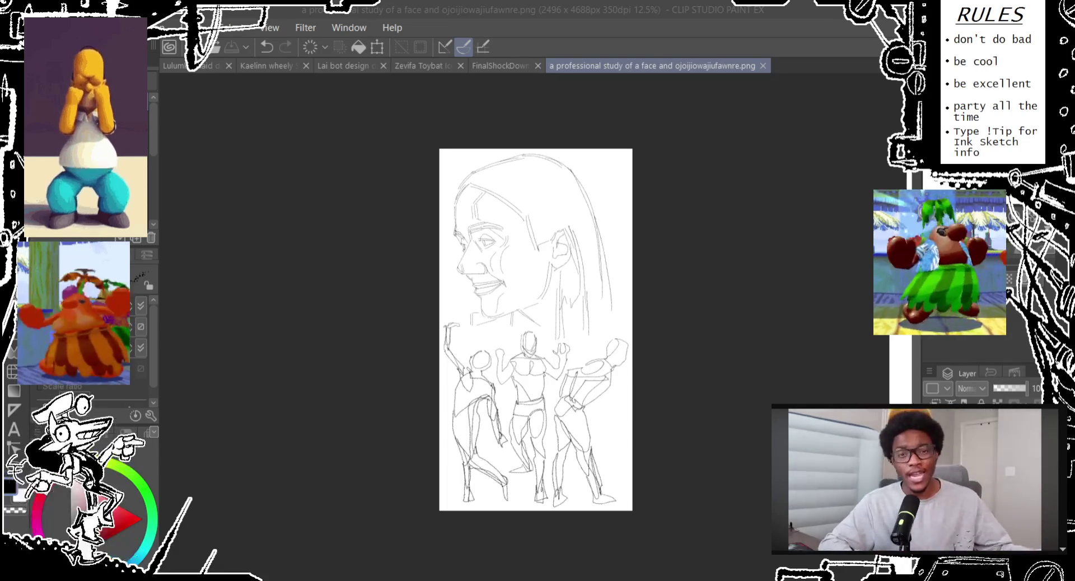
{"action": "left_click", "coordinate": [338, 14]}
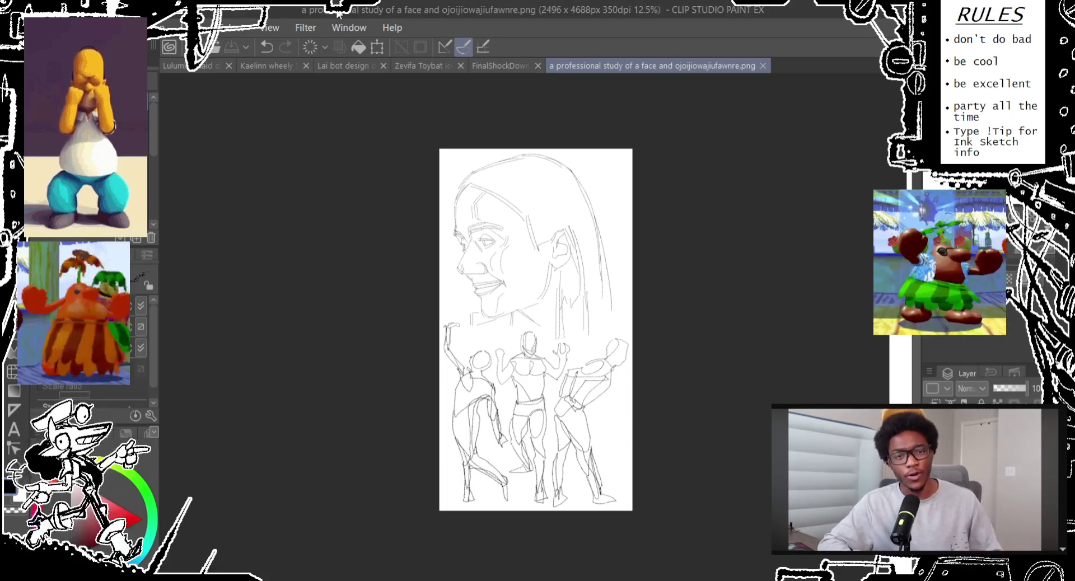
{"action": "left_click", "coordinate": [762, 65]}
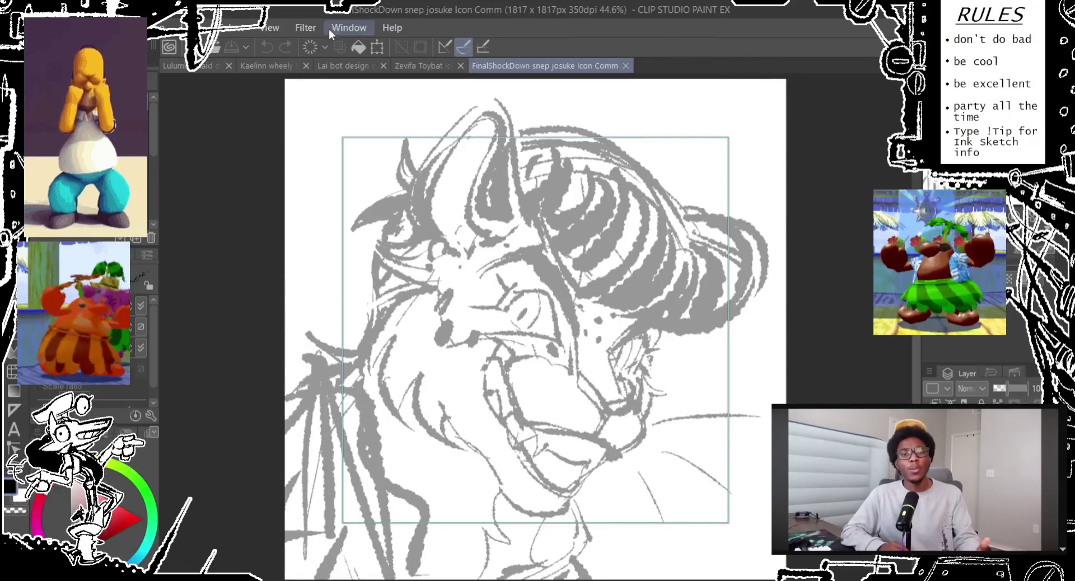
{"action": "left_click", "coordinate": [183, 67]}
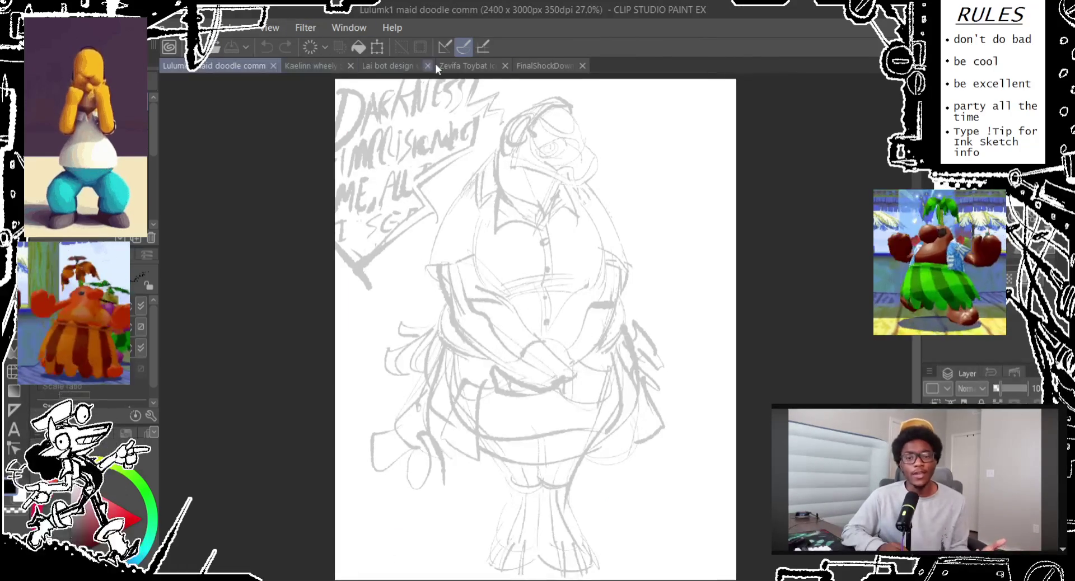
Pan the sketch and zoom to 66.7% on the character's head
{"action": "left_click_drag", "start_coordinate": [368, 151], "coordinate": [311, 152]}
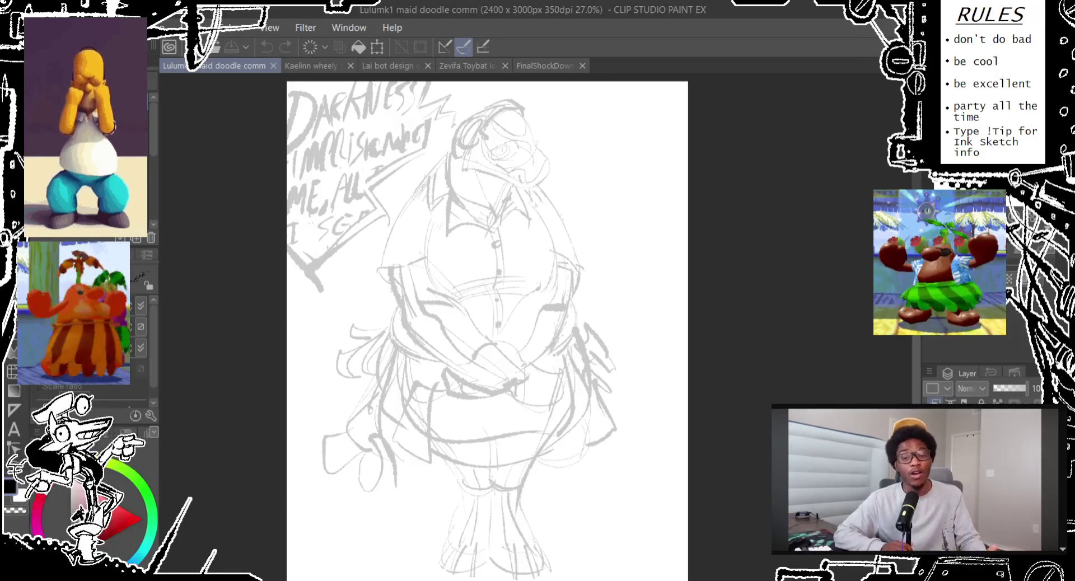
{"action": "left_click_drag", "start_coordinate": [767, 376], "coordinate": [842, 390]}
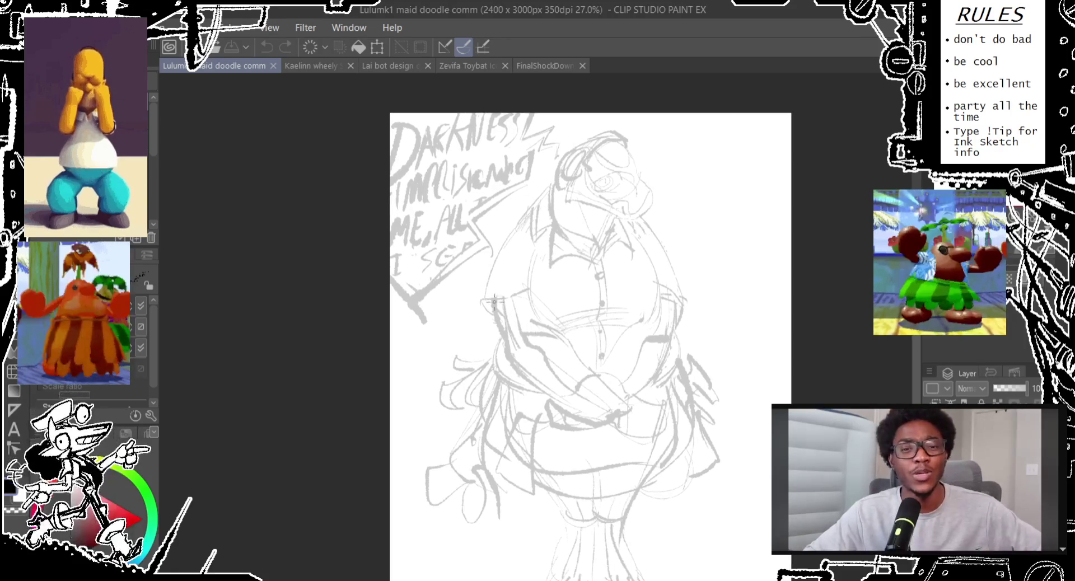
{"action": "scroll", "coordinate": [527, 223], "scroll_direction": "up", "scroll_amount": 3}
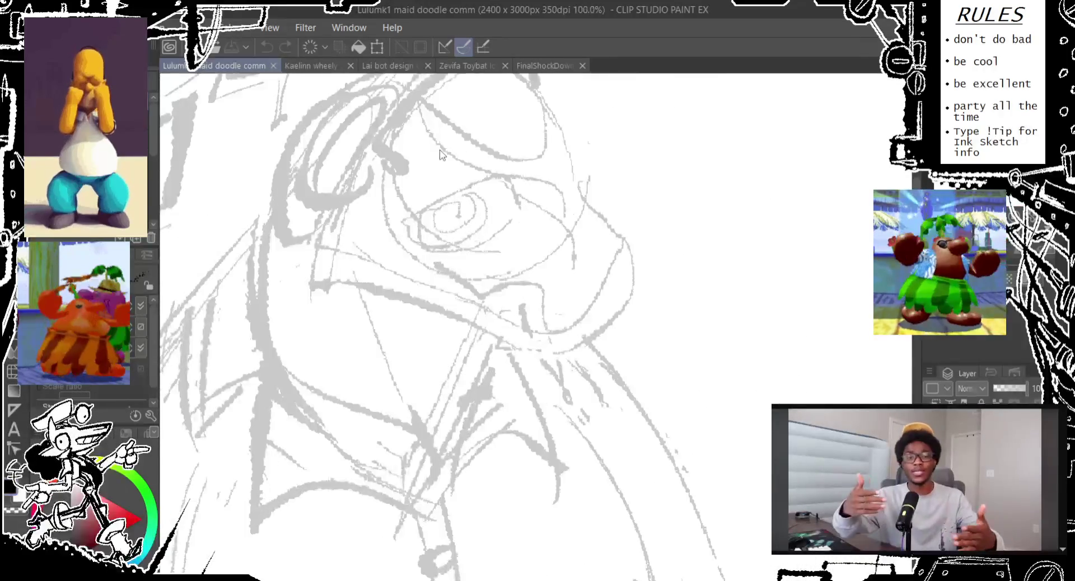
Ink the speech shape's long lower-left edge running up-right past the DARKNESS lettering
{"action": "left_click_drag", "start_coordinate": [527, 223], "coordinate": [515, 296]}
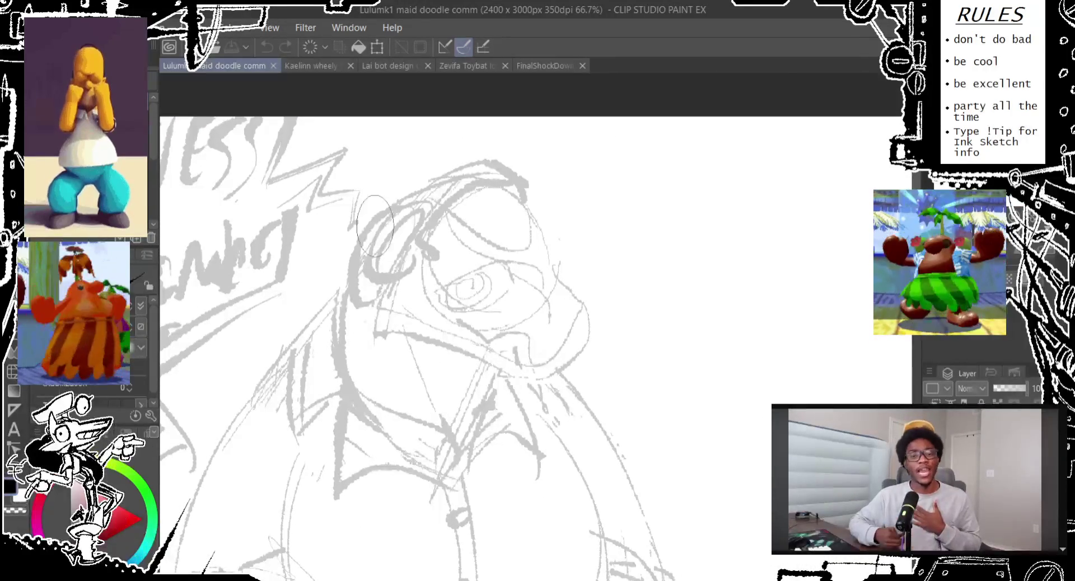
{"action": "left_click_drag", "start_coordinate": [408, 258], "coordinate": [392, 280]}
{"action": "key", "text": "ctrl+z"}
{"action": "left_click_drag", "start_coordinate": [10, 468], "coordinate": [330, 386]}
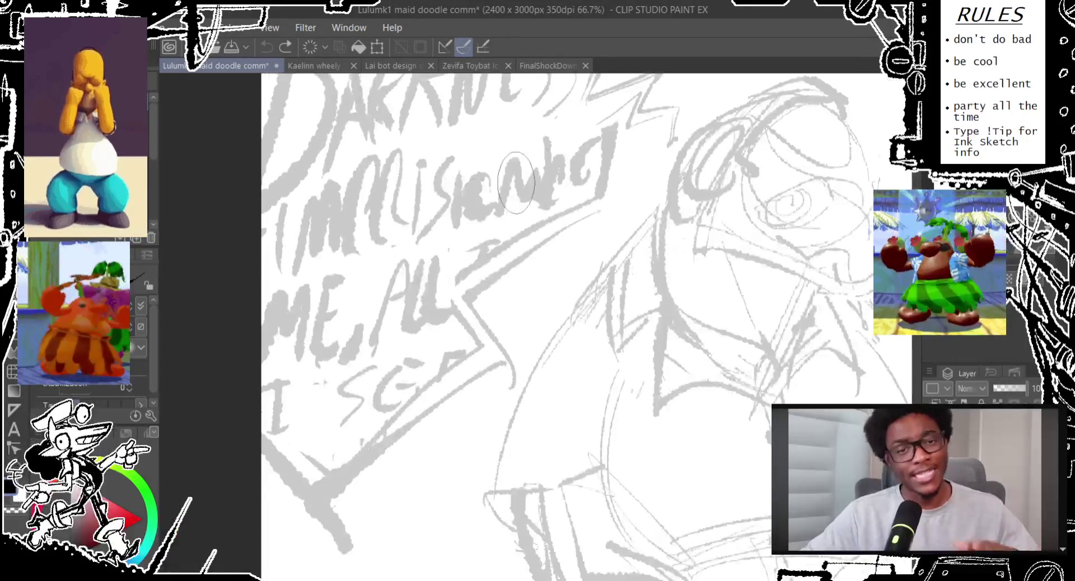
{"action": "left_click_drag", "start_coordinate": [261, 436], "coordinate": [332, 518]}
{"action": "left_click_drag", "start_coordinate": [300, 482], "coordinate": [285, 451]}
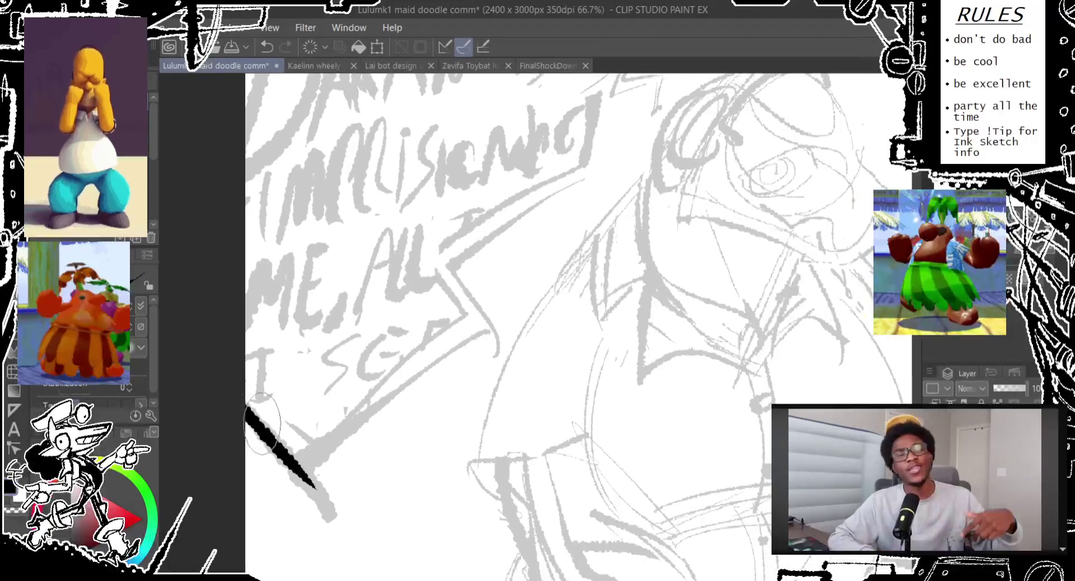
{"action": "mouse_move", "coordinate": [249, 402]}
{"action": "left_mouse_down"}
{"action": "mouse_move", "coordinate": [316, 487]}
{"action": "mouse_move", "coordinate": [304, 462]}
{"action": "mouse_move", "coordinate": [438, 322]}
{"action": "left_mouse_up"}
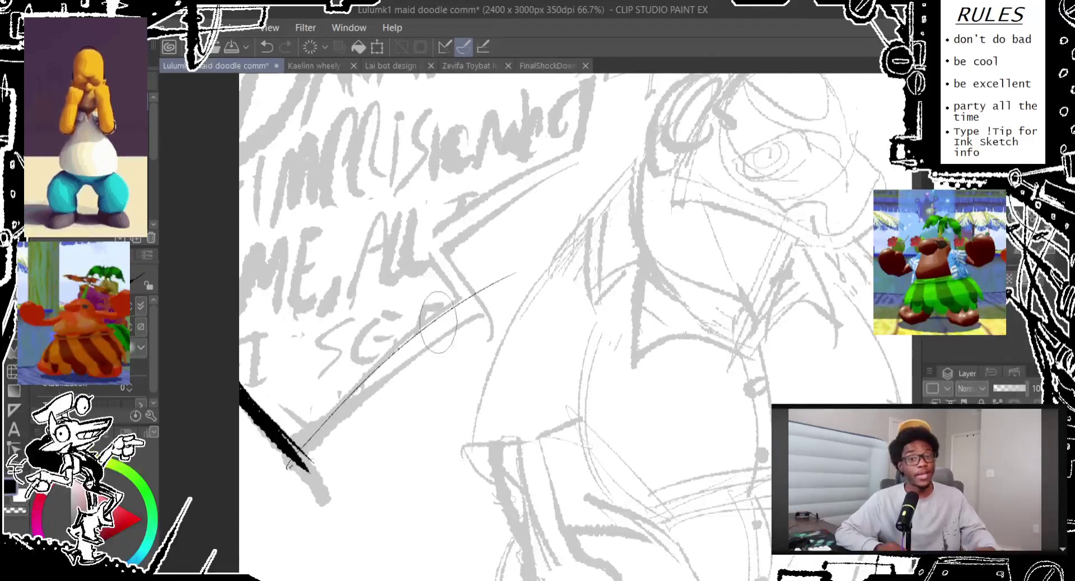
{"action": "key", "text": "ctrl+z"}
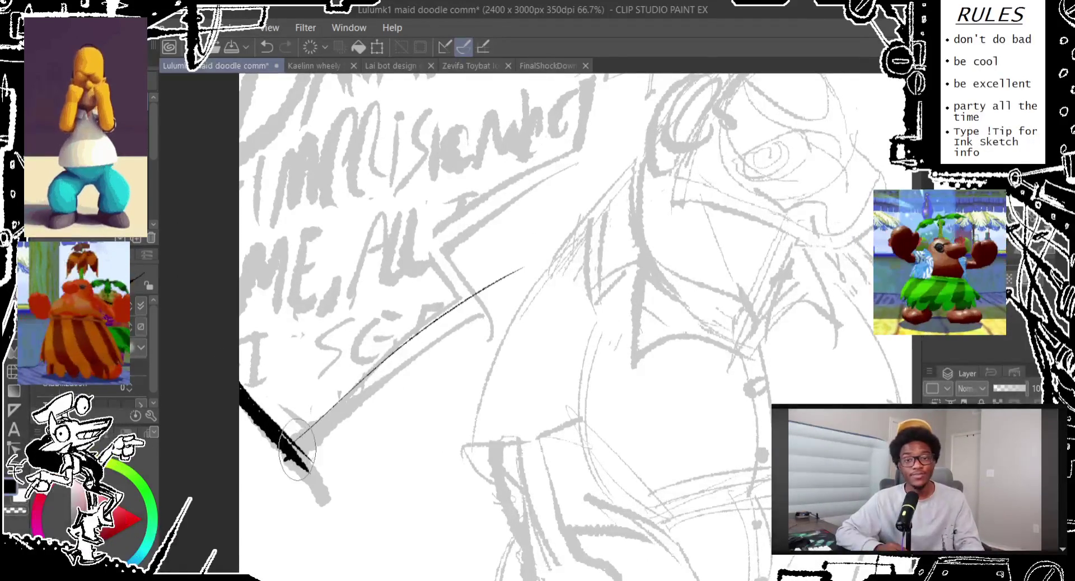
{"action": "left_click_drag", "start_coordinate": [297, 456], "coordinate": [524, 269]}
{"action": "left_click_drag", "start_coordinate": [292, 465], "coordinate": [563, 273]}
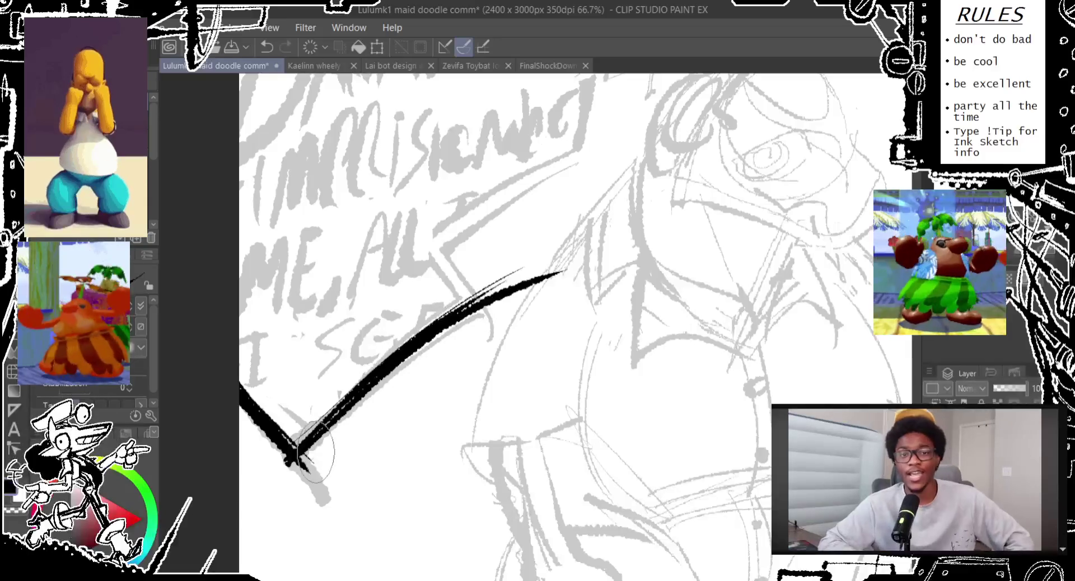
{"action": "left_click_drag", "start_coordinate": [291, 470], "coordinate": [484, 302]}
Level the canvas rotation and ink a thick crossing diagonal forming an X through the edge
{"action": "key", "text": "ctrl+@"}
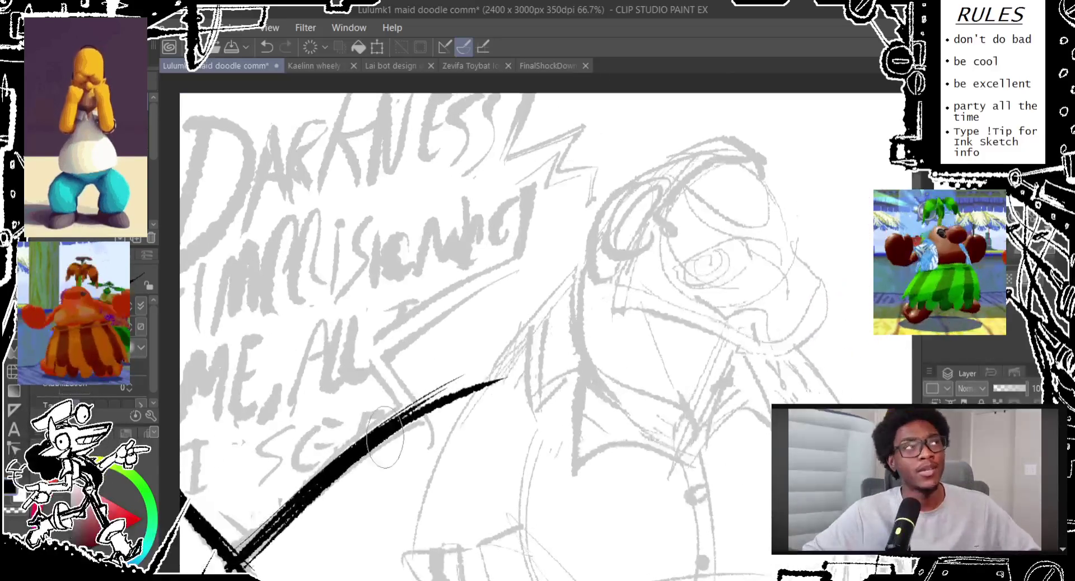
{"action": "left_click_drag", "start_coordinate": [359, 342], "coordinate": [431, 433]}
{"action": "left_click_drag", "start_coordinate": [362, 339], "coordinate": [462, 454]}
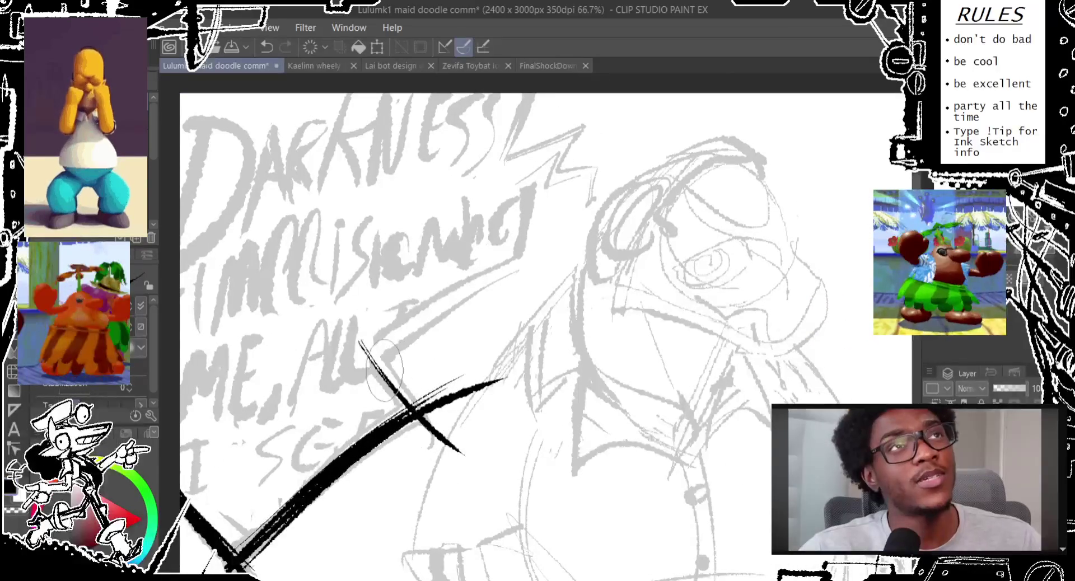
{"action": "left_click_drag", "start_coordinate": [359, 336], "coordinate": [425, 414]}
{"action": "key", "text": "ctrl+z"}
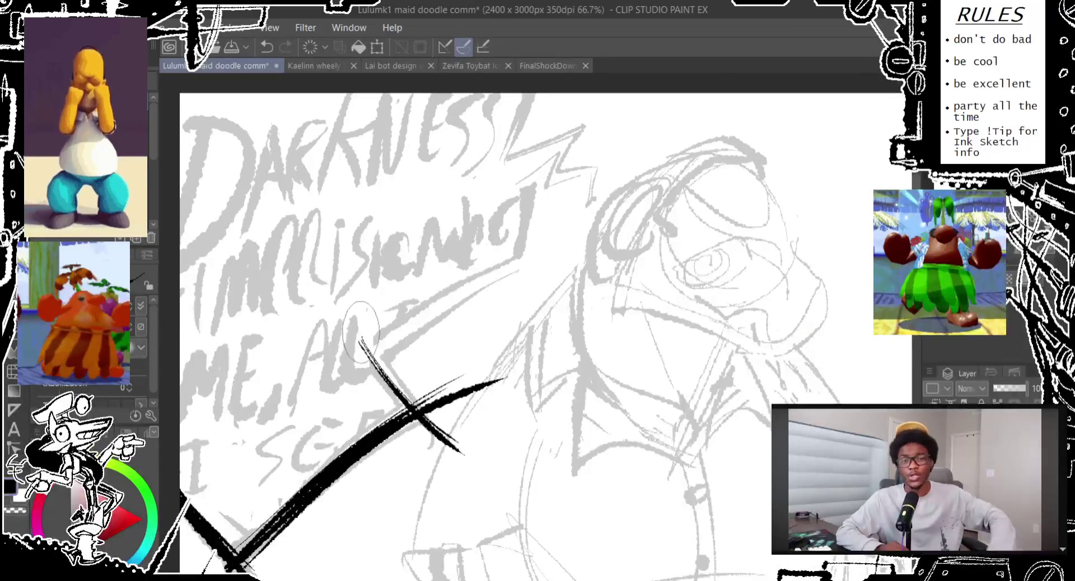
{"action": "left_click_drag", "start_coordinate": [362, 336], "coordinate": [462, 454]}
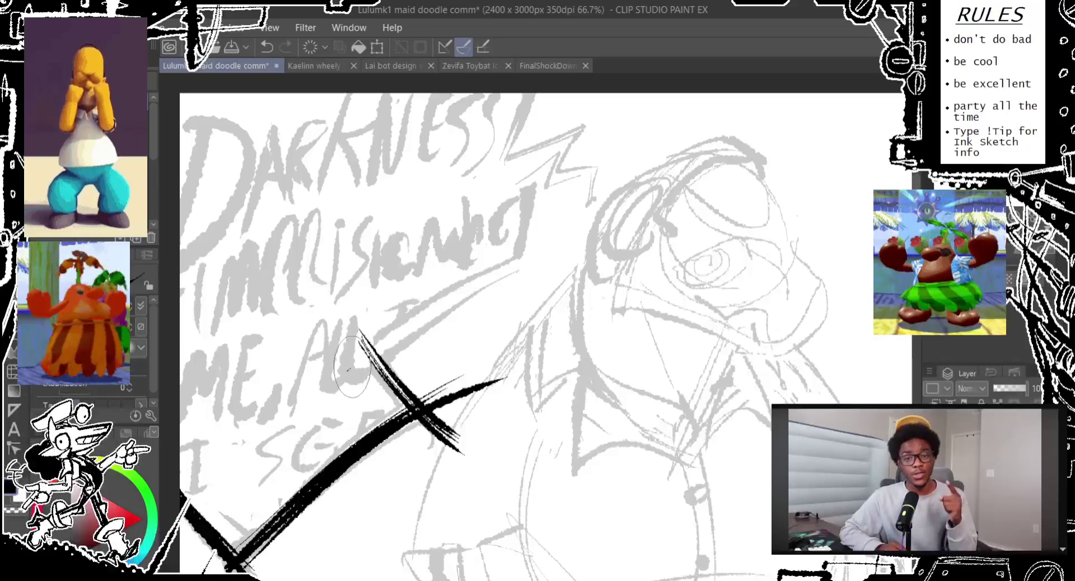
Ink a bold upper diagonal stroke from the X toward the head
{"action": "left_click_drag", "start_coordinate": [406, 356], "coordinate": [562, 253]}
{"action": "key", "text": "ctrl+z"}
{"action": "left_click_drag", "start_coordinate": [350, 381], "coordinate": [543, 242]}
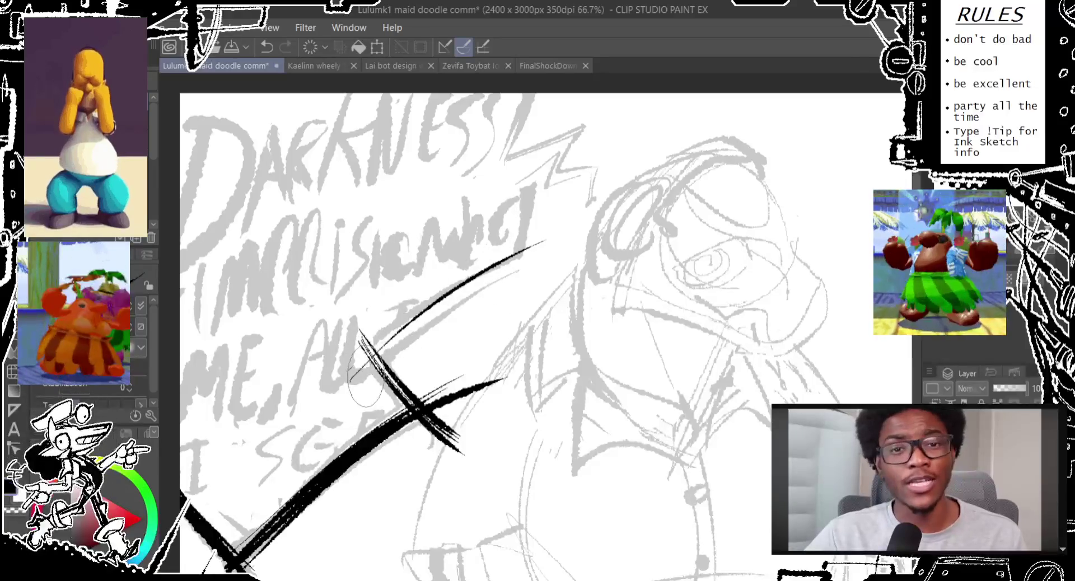
{"action": "left_click_drag", "start_coordinate": [370, 375], "coordinate": [567, 235]}
{"action": "key", "text": "ctrl+z"}
{"action": "mouse_move", "coordinate": [359, 382]}
{"action": "left_mouse_down"}
{"action": "mouse_move", "coordinate": [486, 275]}
{"action": "mouse_move", "coordinate": [554, 238]}
{"action": "left_mouse_up"}
{"action": "key", "text": "ctrl+z"}
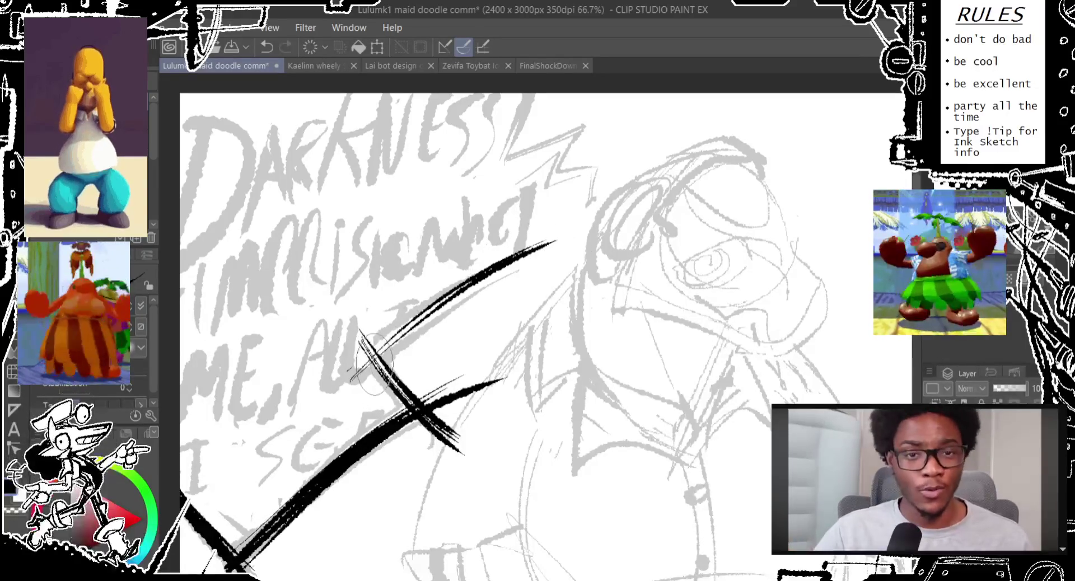
{"action": "left_click_drag", "start_coordinate": [361, 381], "coordinate": [585, 238]}
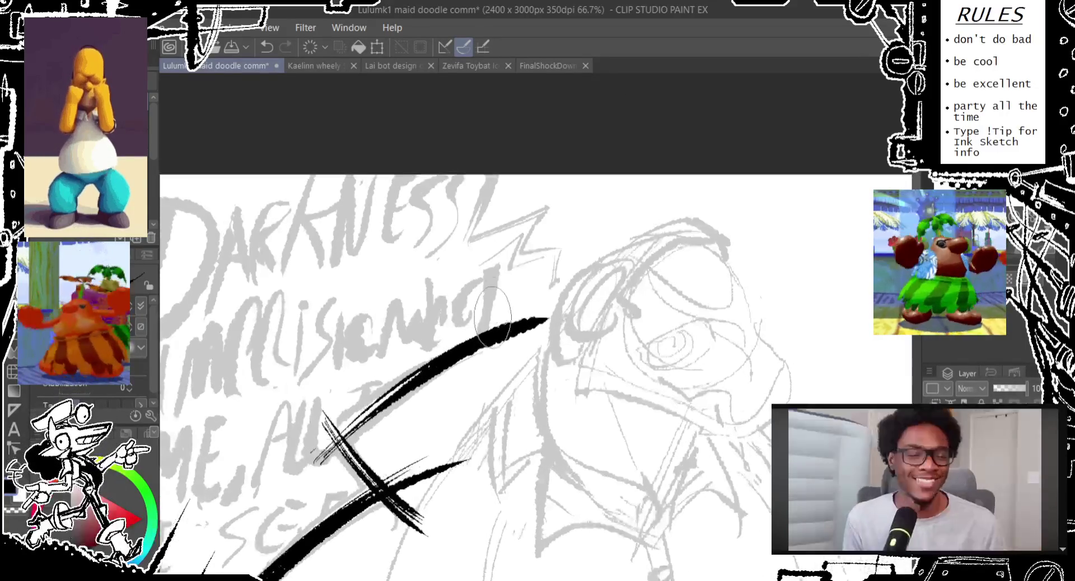
{"action": "left_click_drag", "start_coordinate": [358, 384], "coordinate": [321, 462]}
Add short vertical hatch strokes across the upper diagonal, undoing the extras
{"action": "left_click_drag", "start_coordinate": [484, 252], "coordinate": [473, 412]}
{"action": "key", "text": "ctrl+z"}
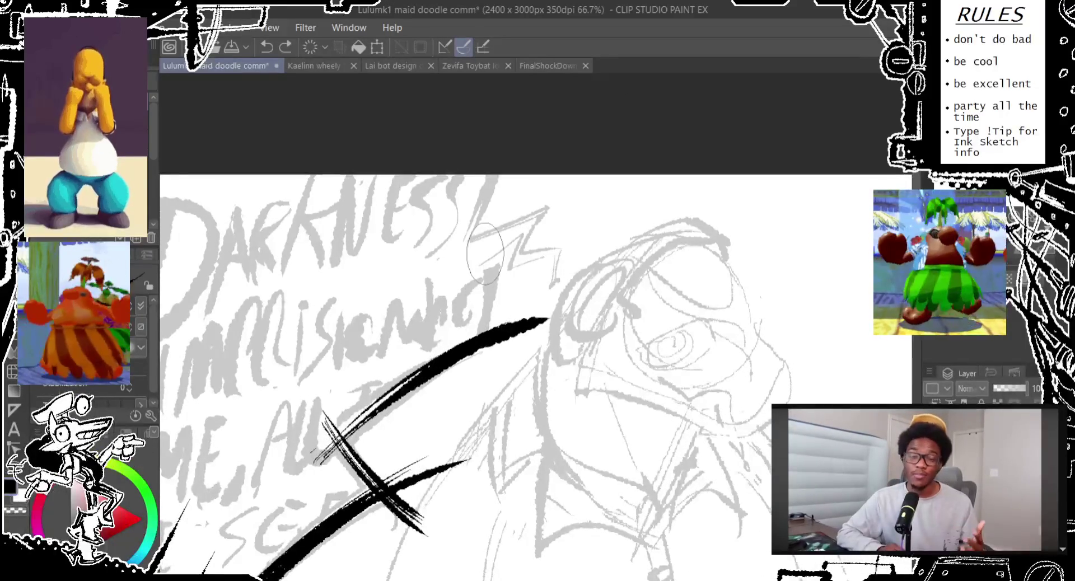
{"action": "left_click_drag", "start_coordinate": [483, 278], "coordinate": [470, 370]}
{"action": "left_click_drag", "start_coordinate": [489, 269], "coordinate": [473, 369]}
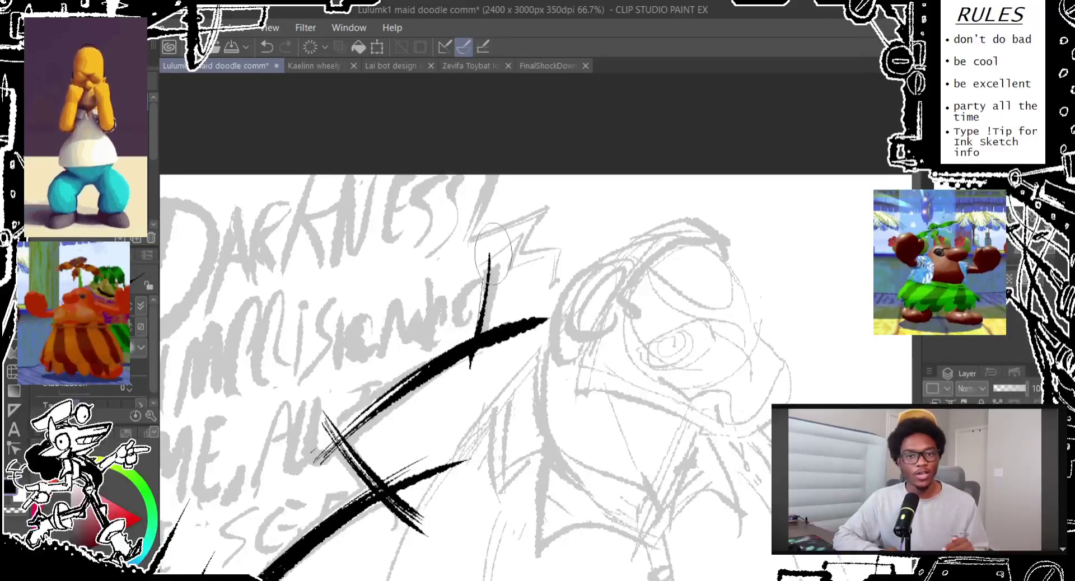
{"action": "mouse_move", "coordinate": [492, 246]}
{"action": "left_mouse_down"}
{"action": "mouse_move", "coordinate": [476, 369]}
{"action": "mouse_move", "coordinate": [478, 358]}
{"action": "left_mouse_up"}
{"action": "key", "text": "ctrl+z"}
Try a thin vertical crossing stroke over the diagonal, finally undoing it
{"action": "key", "text": "ctrl+z"}
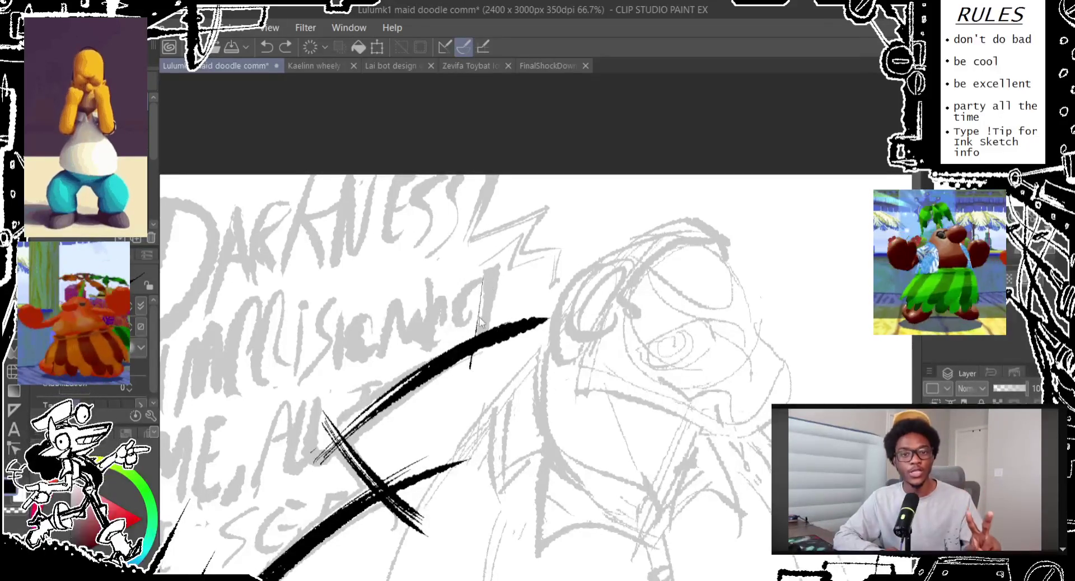
{"action": "left_click_drag", "start_coordinate": [489, 207], "coordinate": [470, 378]}
{"action": "key", "text": "ctrl+z"}
{"action": "left_click_drag", "start_coordinate": [487, 232], "coordinate": [471, 378]}
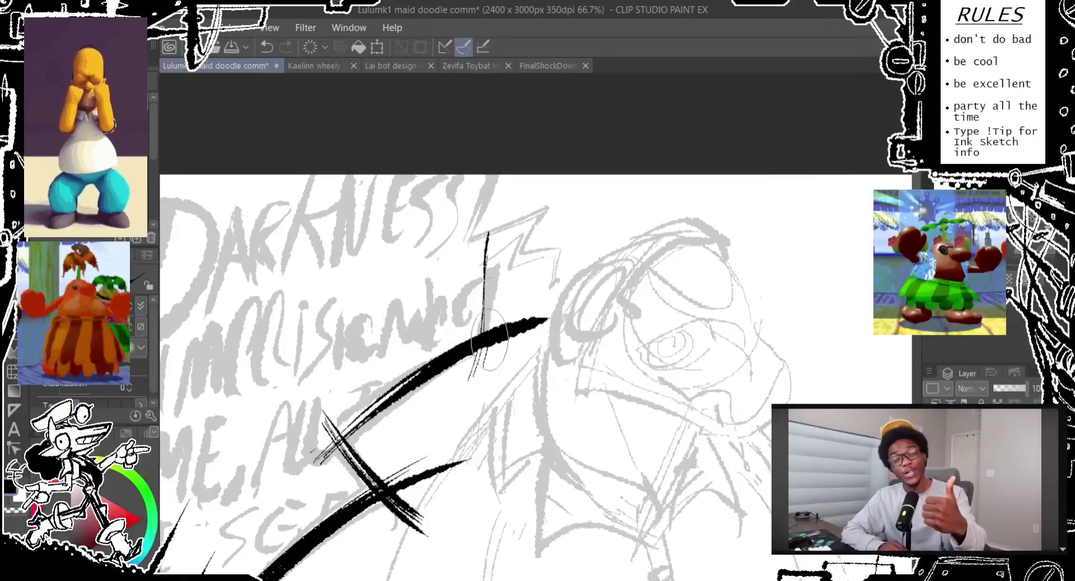
{"action": "key", "text": "ctrl+z"}
{"action": "left_click_drag", "start_coordinate": [489, 247], "coordinate": [473, 370]}
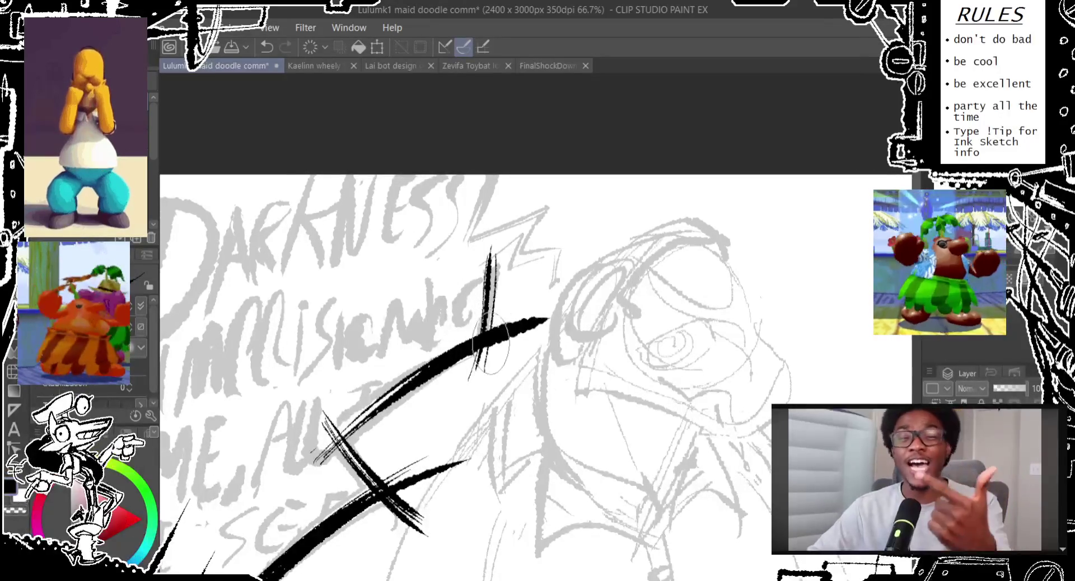
{"action": "key", "text": "ctrl+z"}
{"action": "mouse_move", "coordinate": [490, 249]}
{"action": "left_mouse_down"}
{"action": "mouse_move", "coordinate": [475, 370]}
{"action": "mouse_move", "coordinate": [493, 245]}
{"action": "left_mouse_up"}
{"action": "key", "text": "ctrl+z"}
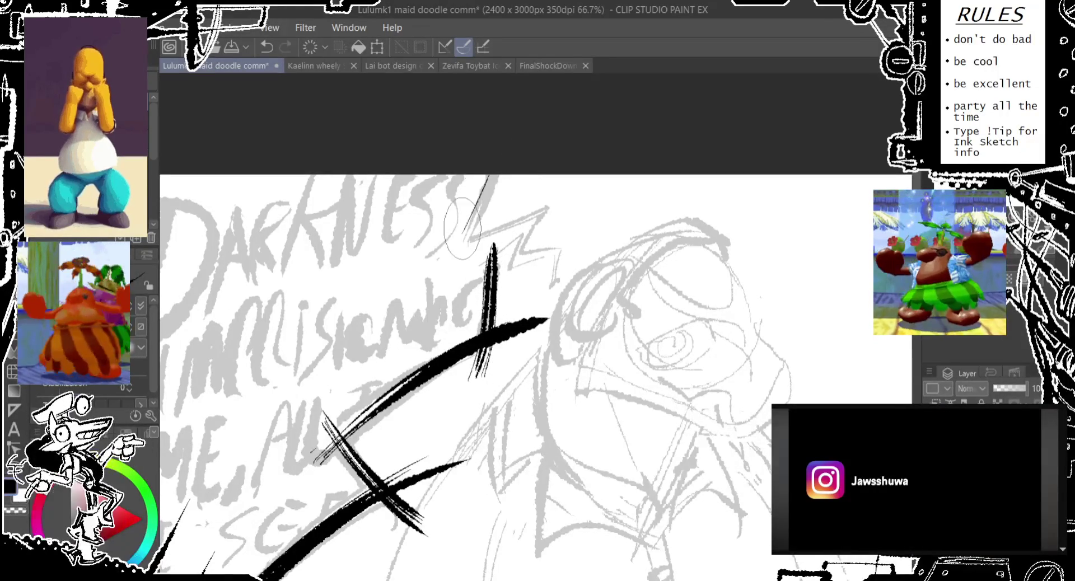
Ink the bolt's upper point as a long tapered diagonal down toward the lettering
{"action": "left_click_drag", "start_coordinate": [493, 176], "coordinate": [460, 255]}
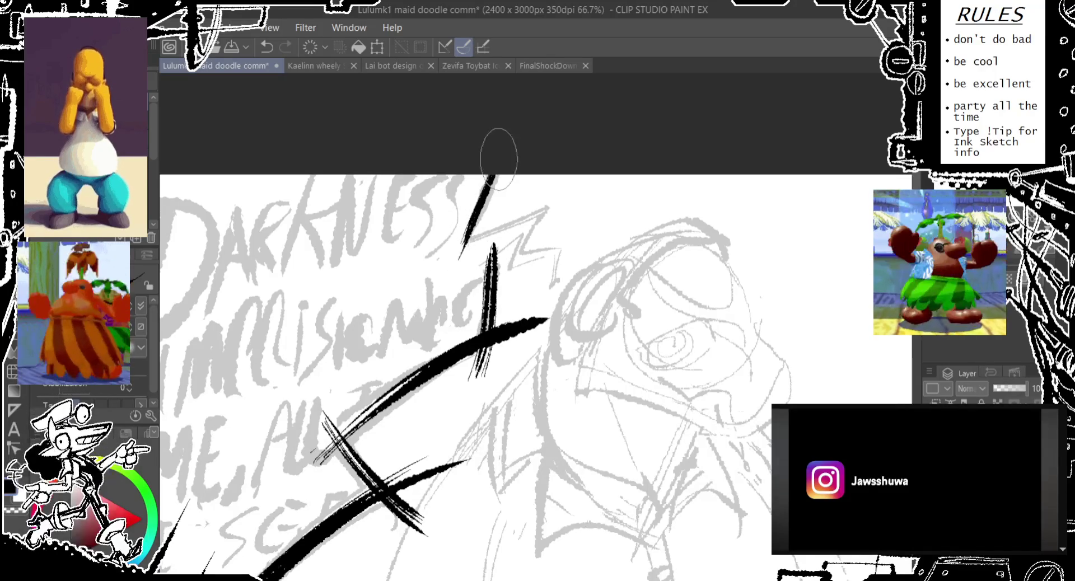
{"action": "left_click_drag", "start_coordinate": [496, 168], "coordinate": [471, 232]}
{"action": "left_click_drag", "start_coordinate": [500, 165], "coordinate": [464, 246]}
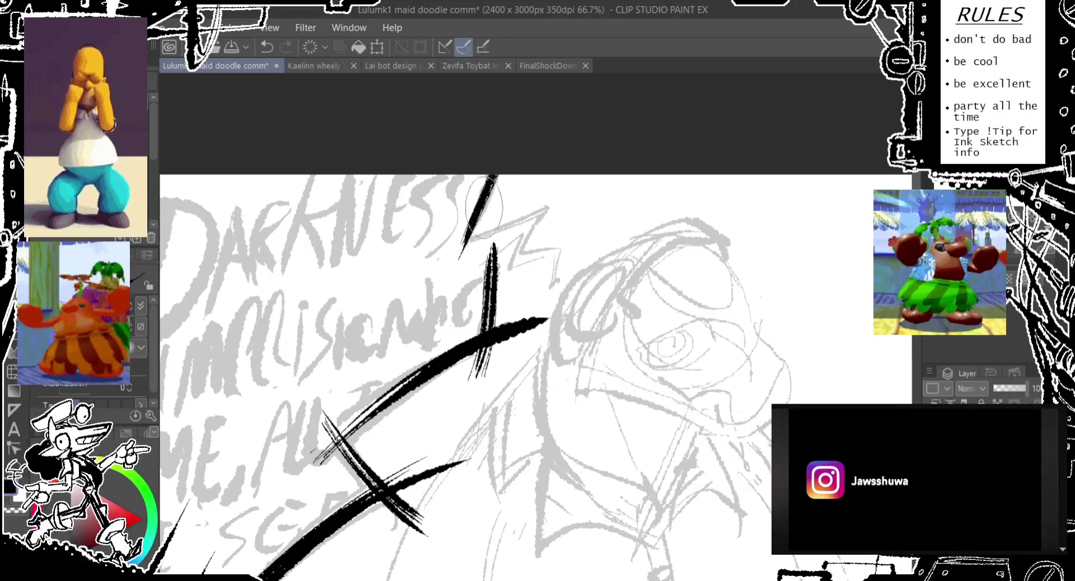
{"action": "key", "text": "ctrl+z"}
{"action": "left_click_drag", "start_coordinate": [499, 168], "coordinate": [463, 235]}
{"action": "key", "text": "ctrl+z"}
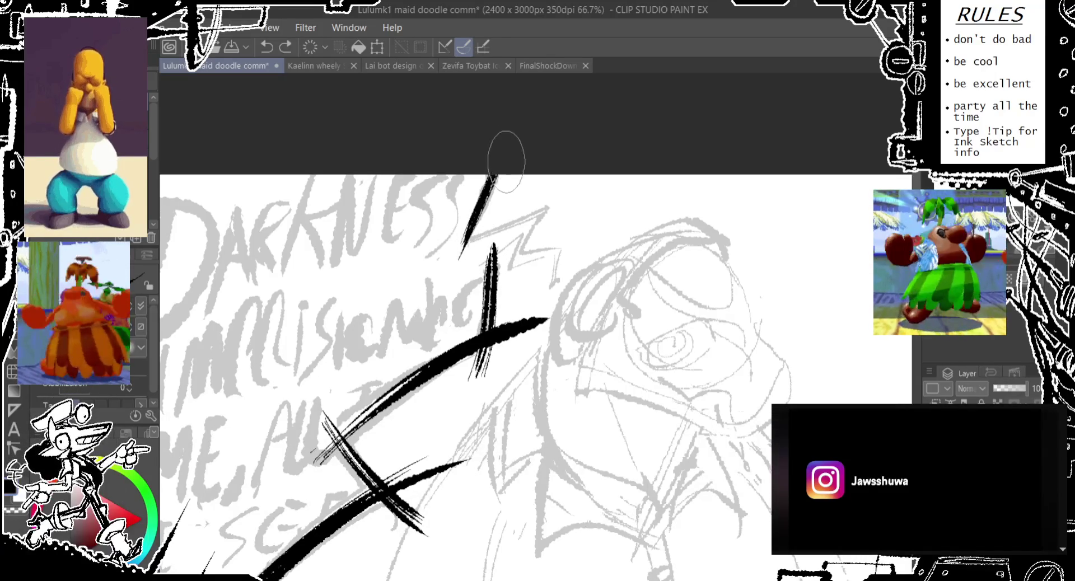
{"action": "left_click_drag", "start_coordinate": [504, 156], "coordinate": [462, 250]}
{"action": "key", "text": "ctrl+z"}
{"action": "left_click_drag", "start_coordinate": [504, 157], "coordinate": [449, 256]}
{"action": "key", "text": "ctrl+z"}
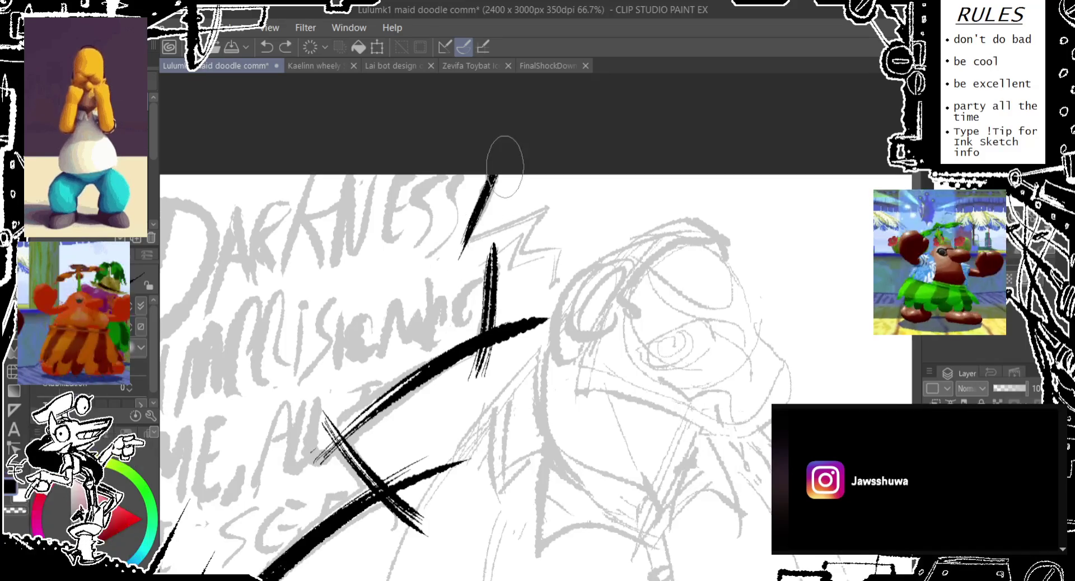
{"action": "left_click_drag", "start_coordinate": [504, 160], "coordinate": [459, 257]}
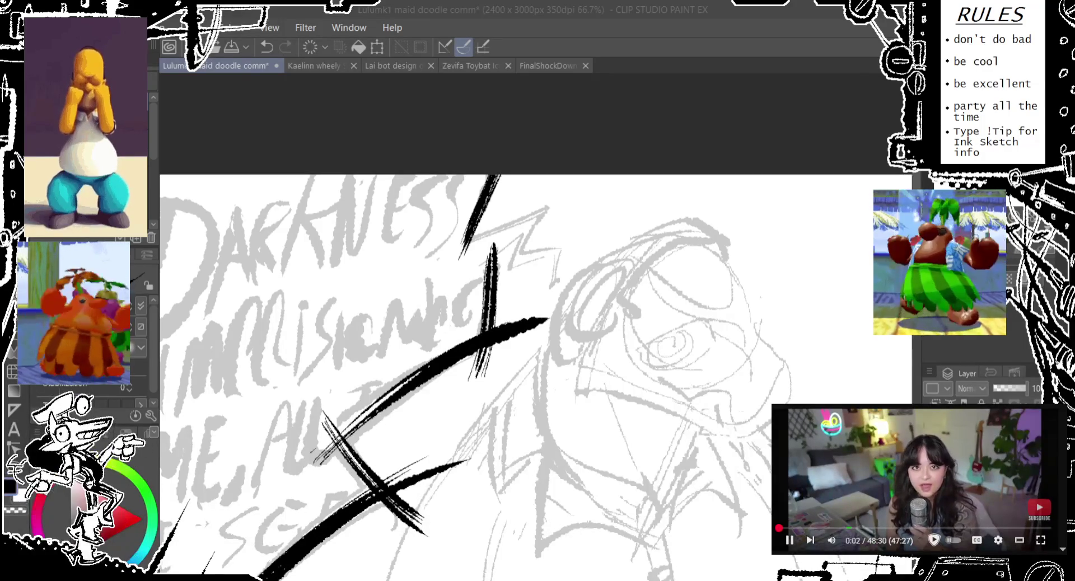
Ink the top of the lightning bolt and its zigzag edge
{"action": "left_click", "coordinate": [645, 15]}
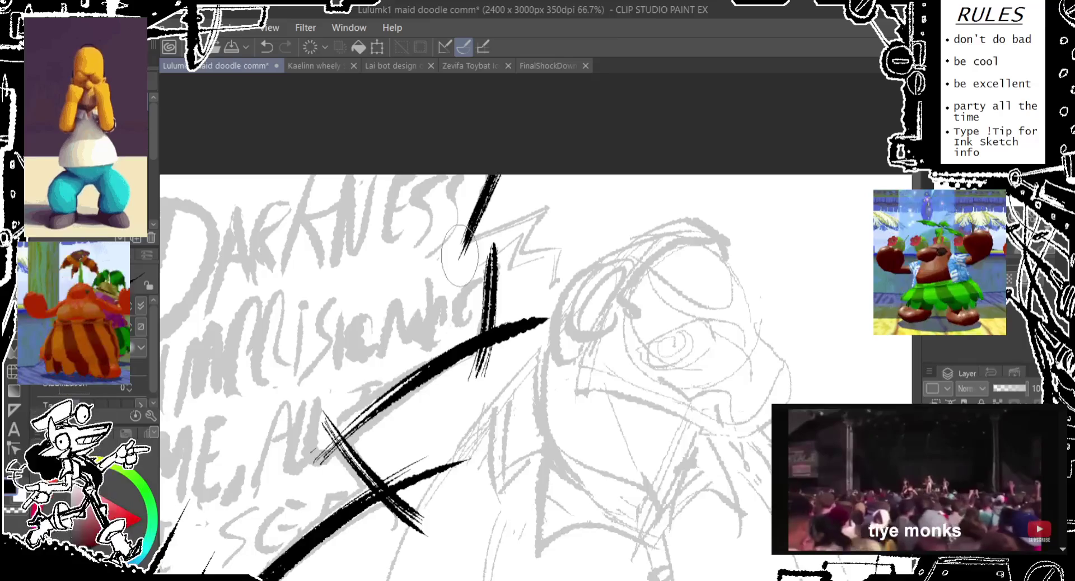
{"action": "left_click_drag", "start_coordinate": [477, 221], "coordinate": [466, 226]}
{"action": "key", "text": "ctrl+z"}
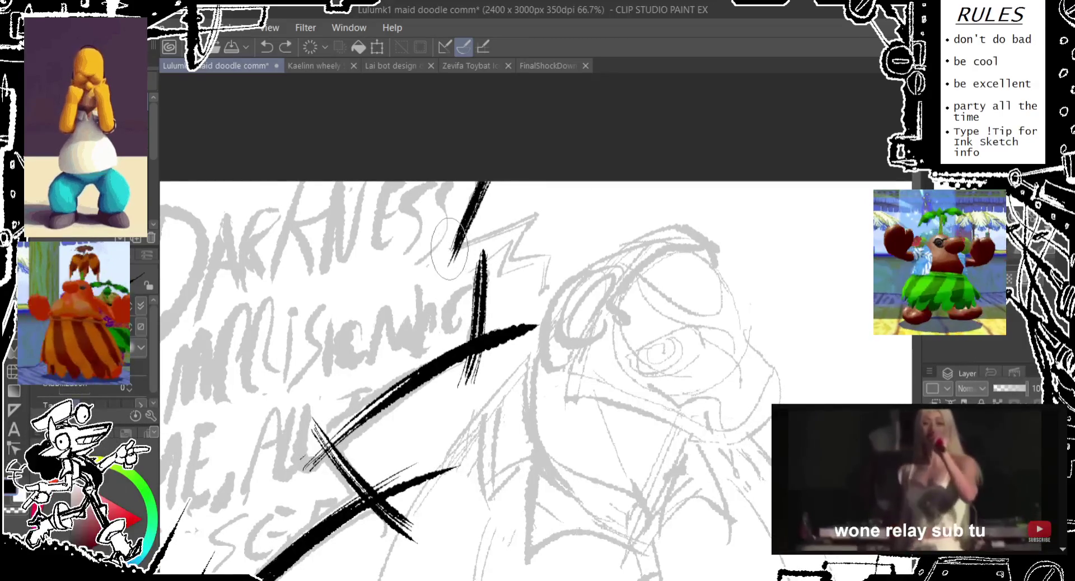
{"action": "left_click_drag", "start_coordinate": [465, 242], "coordinate": [559, 203]}
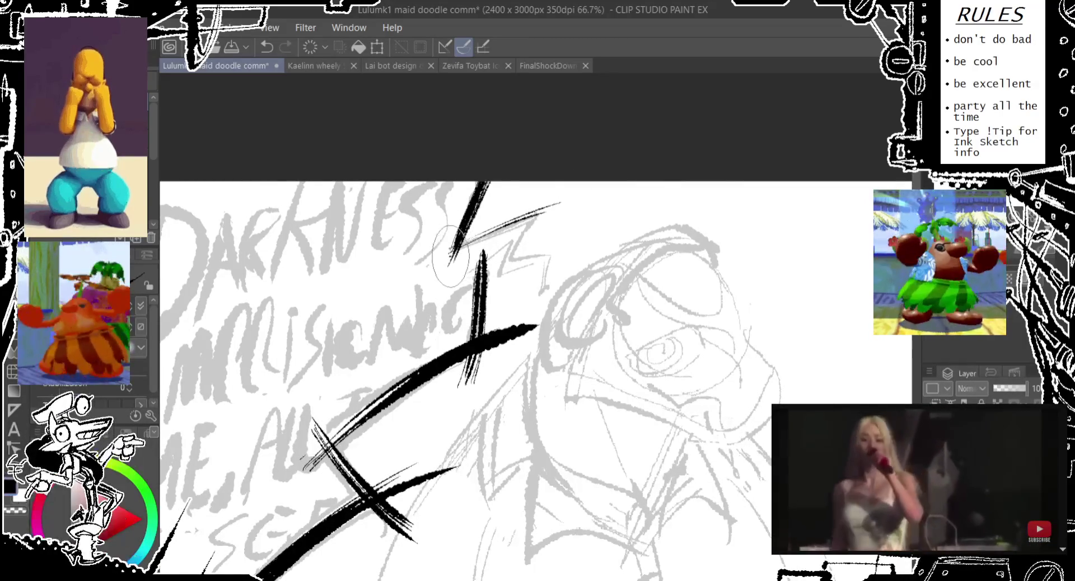
{"action": "left_click_drag", "start_coordinate": [482, 234], "coordinate": [537, 214]}
{"action": "key", "text": "ctrl+z"}
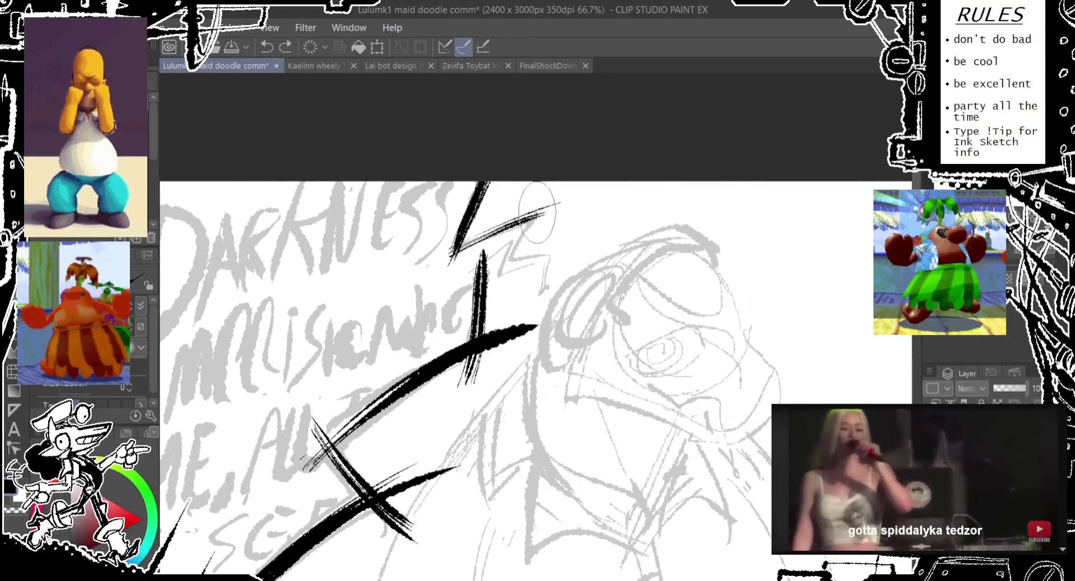
{"action": "left_click_drag", "start_coordinate": [522, 238], "coordinate": [546, 264]}
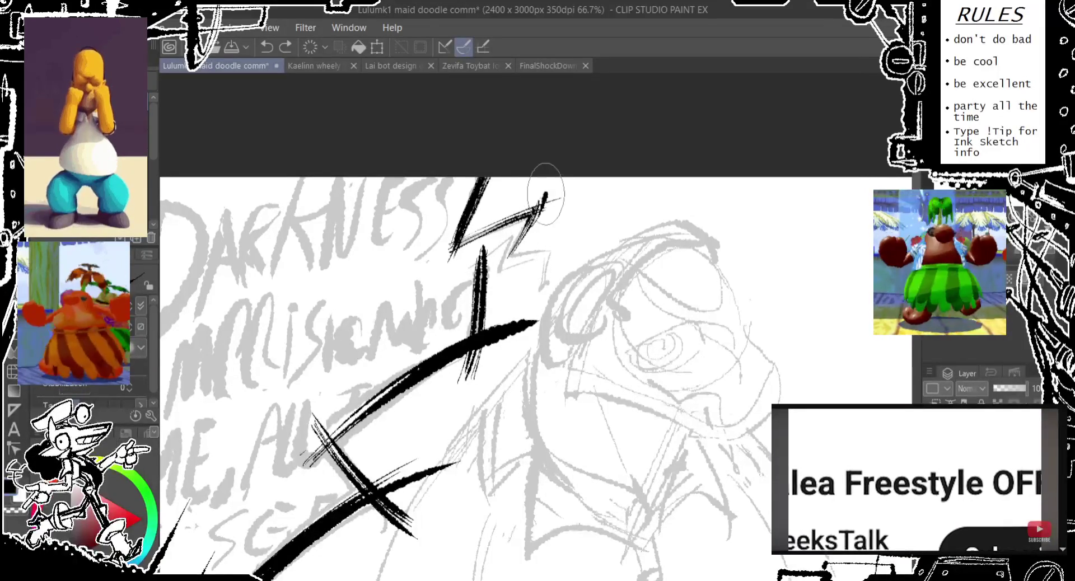
{"action": "key", "text": "ctrl+z"}
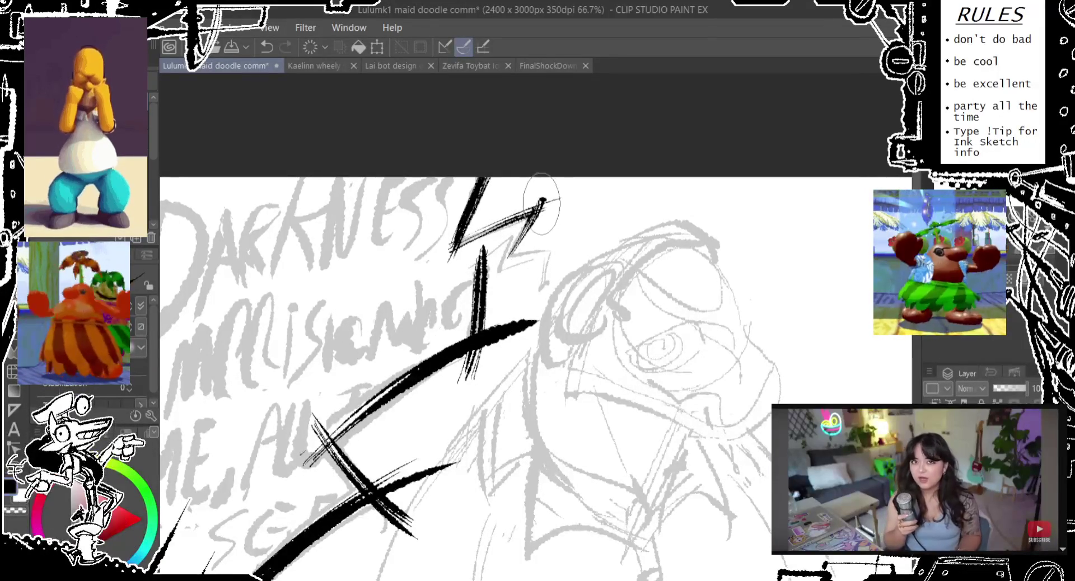
Undo the stray small strokes right of the bolt
{"action": "scroll", "coordinate": [507, 232], "scroll_direction": "down", "scroll_amount": 1}
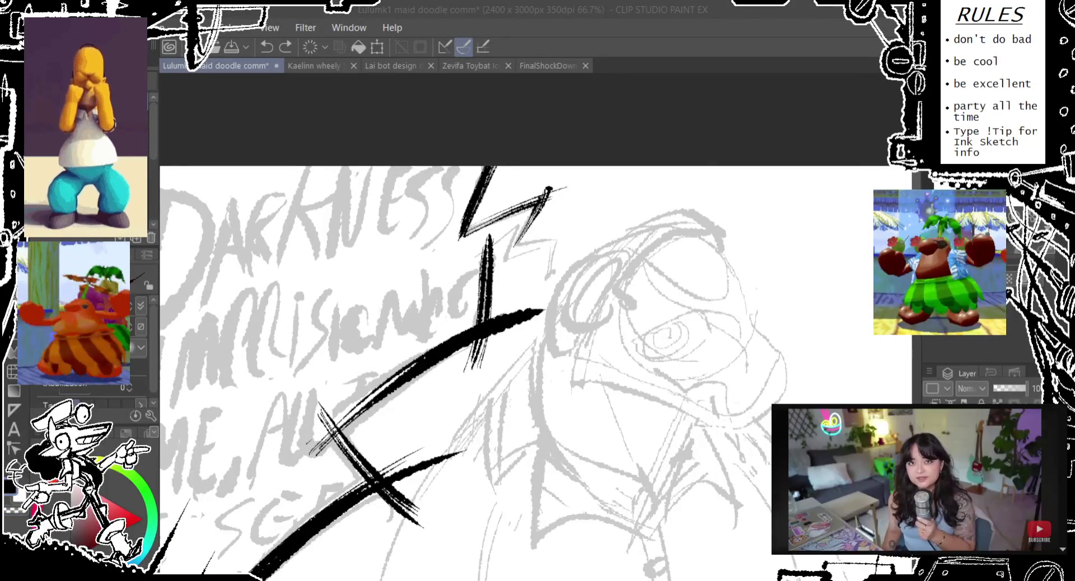
{"action": "left_click", "coordinate": [629, 48]}
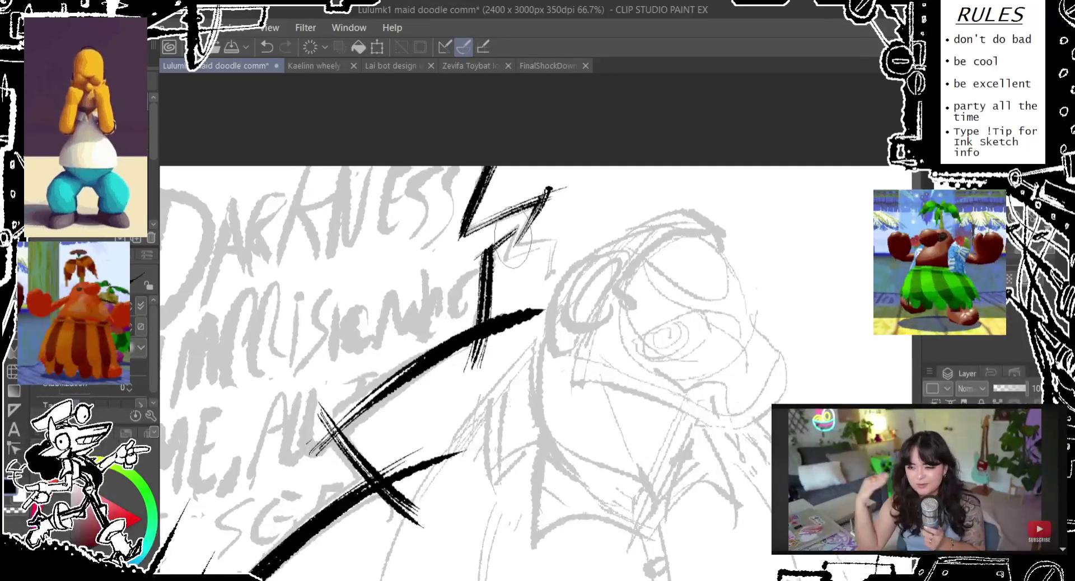
{"action": "key", "text": "ctrl+z"}
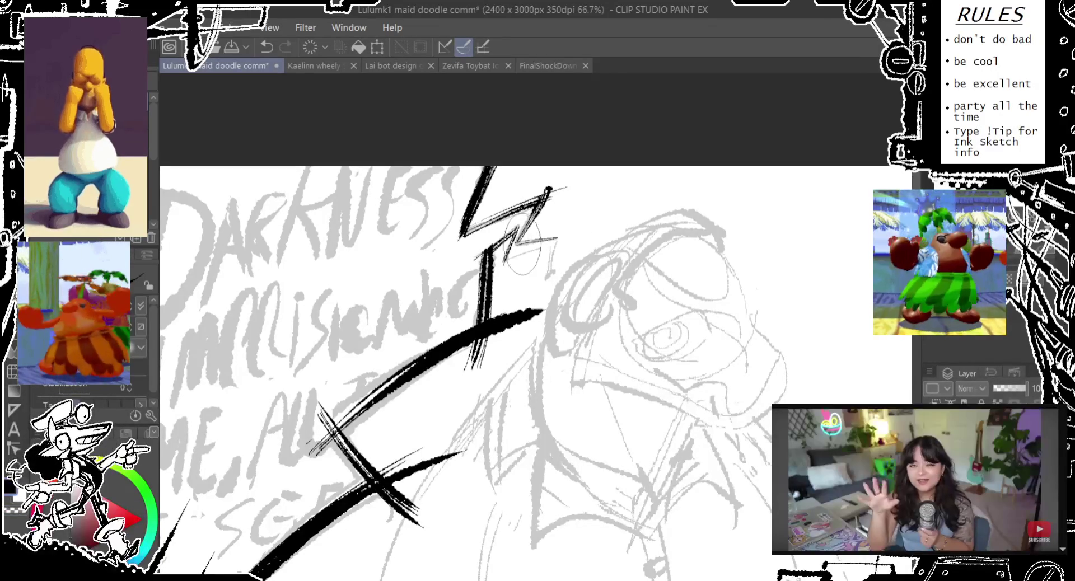
{"action": "key", "text": "ctrl+z"}
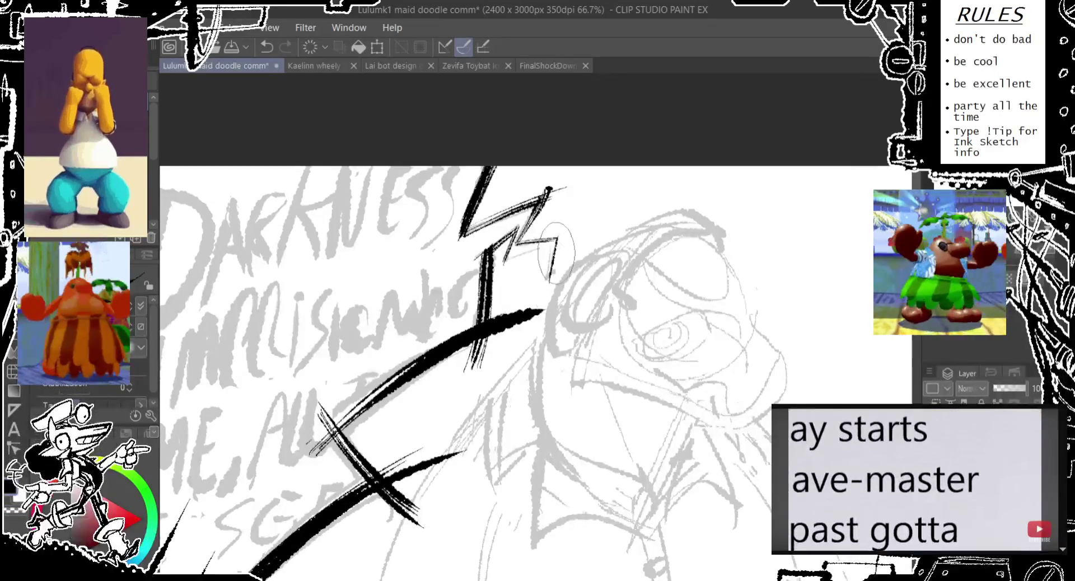
{"action": "key", "text": "ctrl+z"}
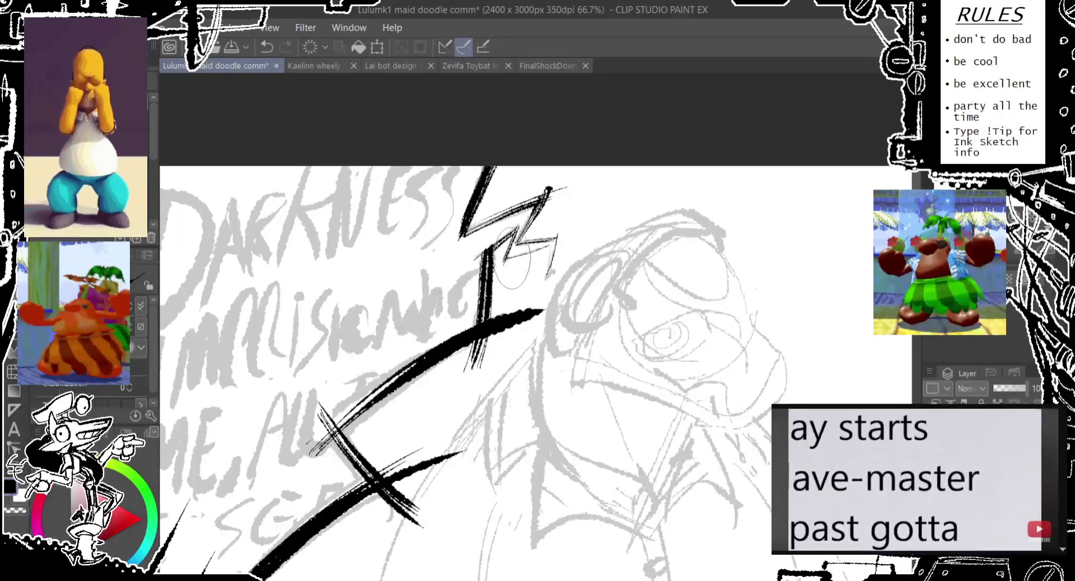
{"action": "key", "text": "ctrl+z"}
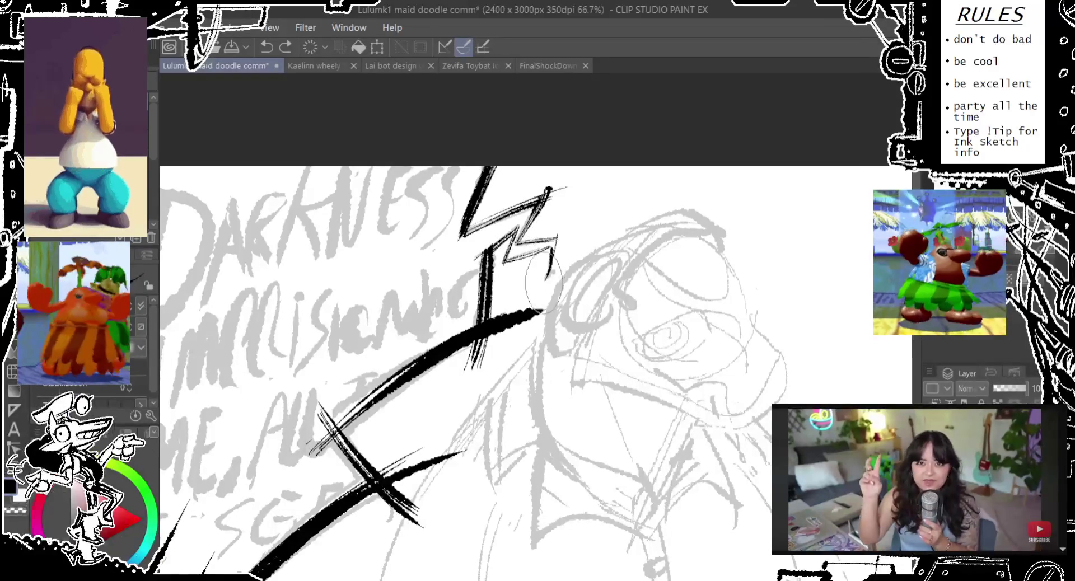
{"action": "left_click_drag", "start_coordinate": [552, 253], "coordinate": [542, 281]}
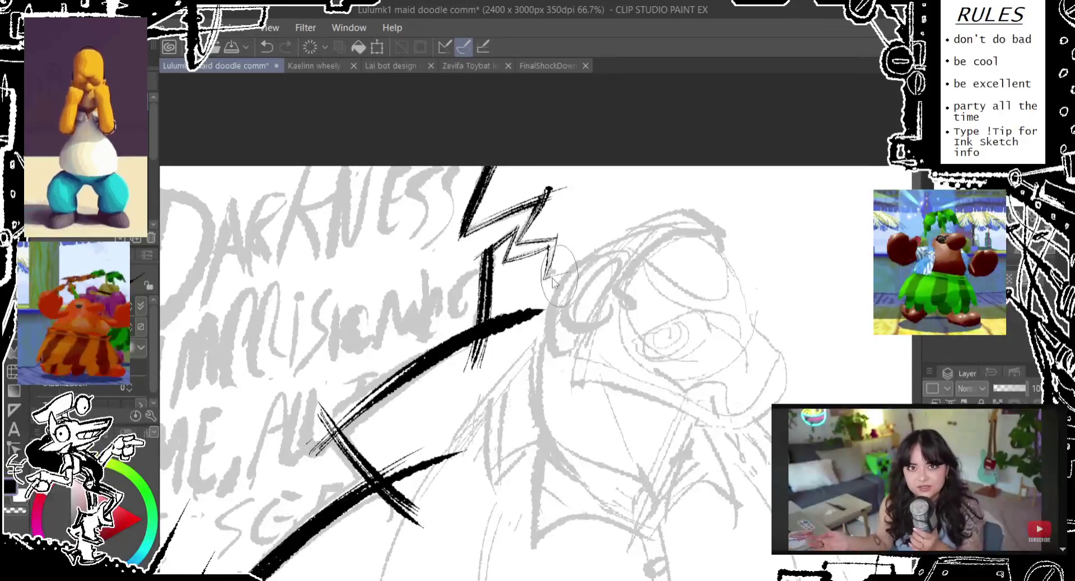
{"action": "key", "text": "ctrl+z"}
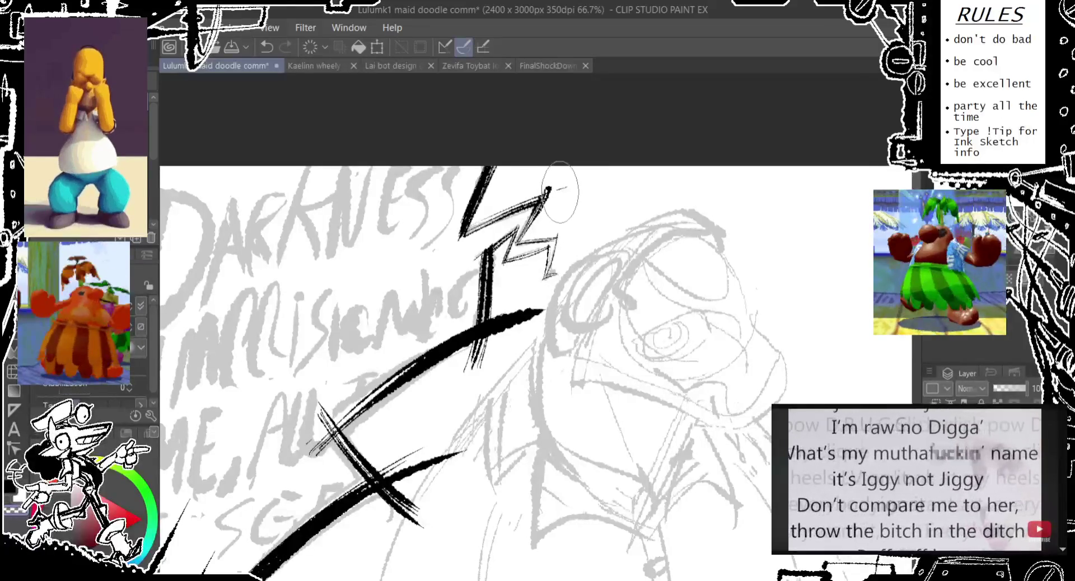
{"action": "key", "text": "ctrl+z"}
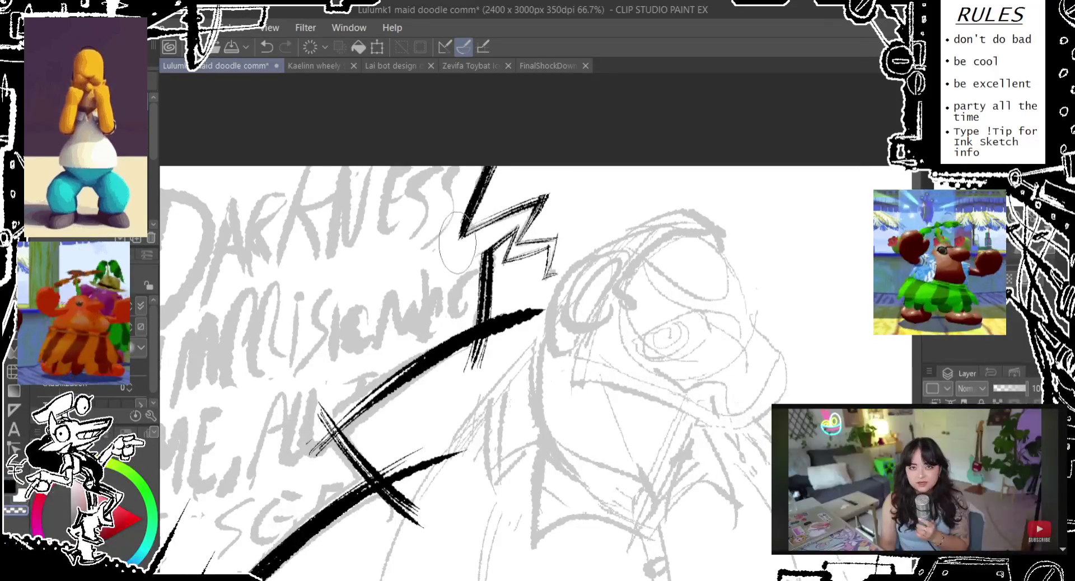
Ink a stroke below the bolt and trim the blob to its right
{"action": "scroll", "coordinate": [514, 262], "scroll_direction": "down", "scroll_amount": 2}
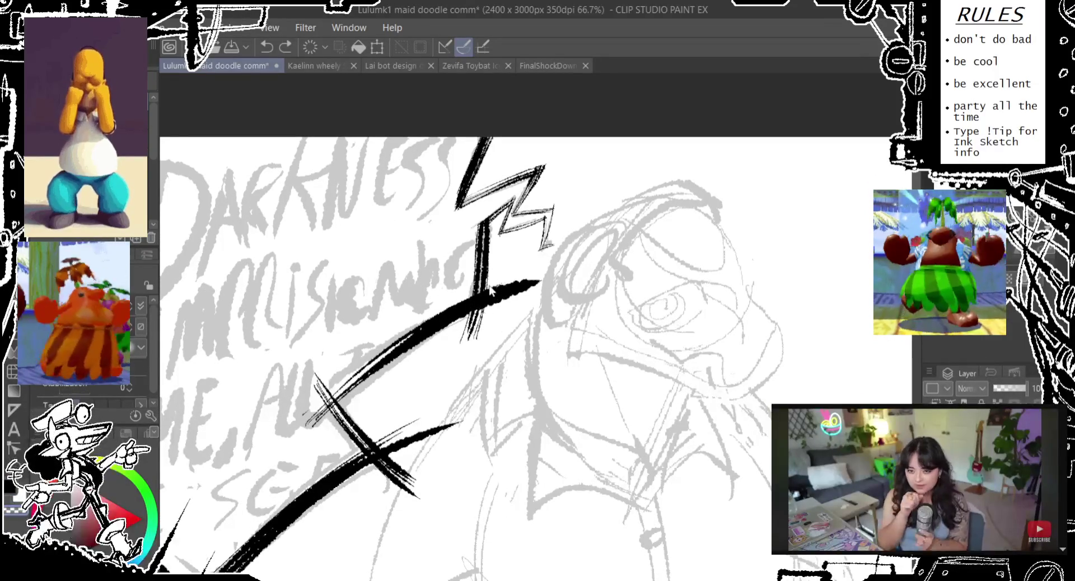
{"action": "left_click_drag", "start_coordinate": [491, 294], "coordinate": [490, 311]}
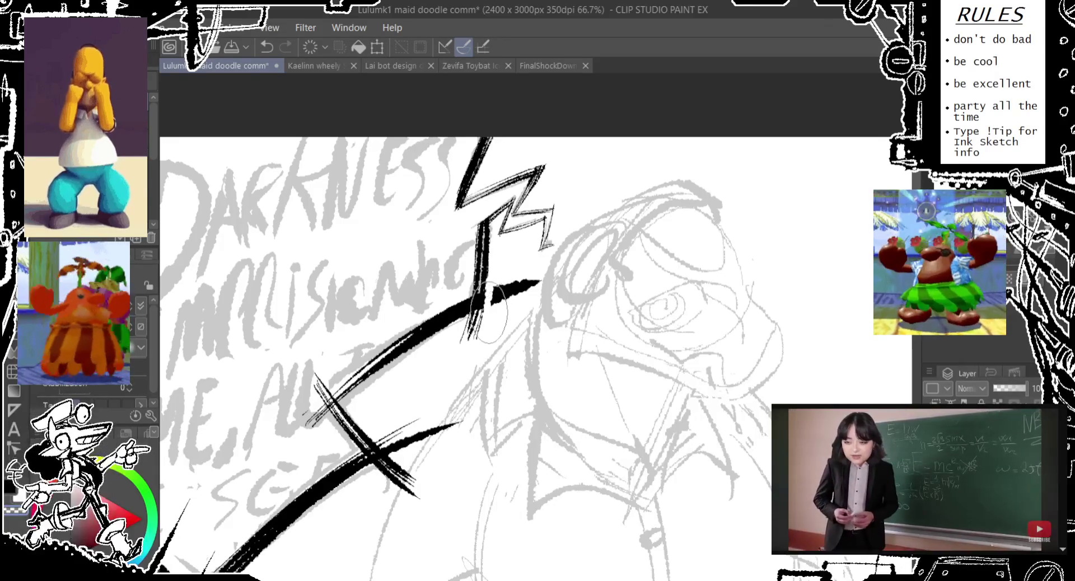
{"action": "key", "text": "ctrl+z"}
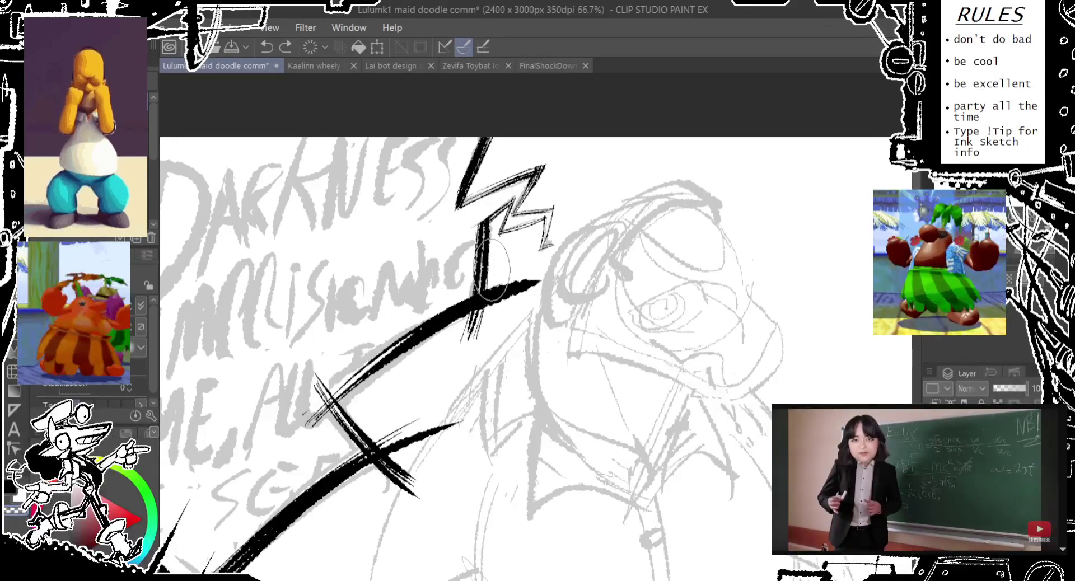
{"action": "left_click_drag", "start_coordinate": [483, 289], "coordinate": [473, 335]}
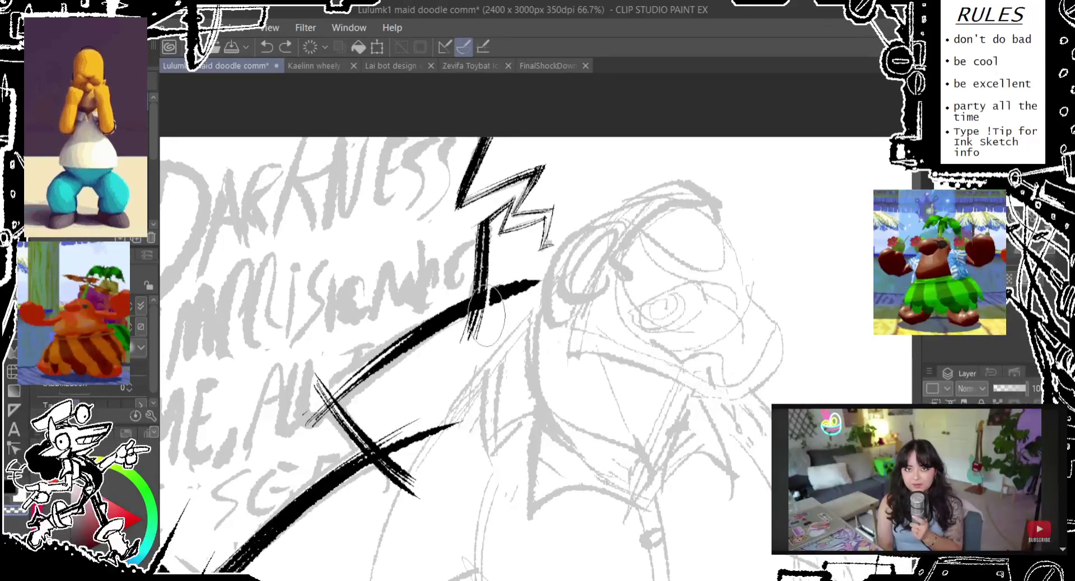
{"action": "left_click_drag", "start_coordinate": [497, 287], "coordinate": [524, 286]}
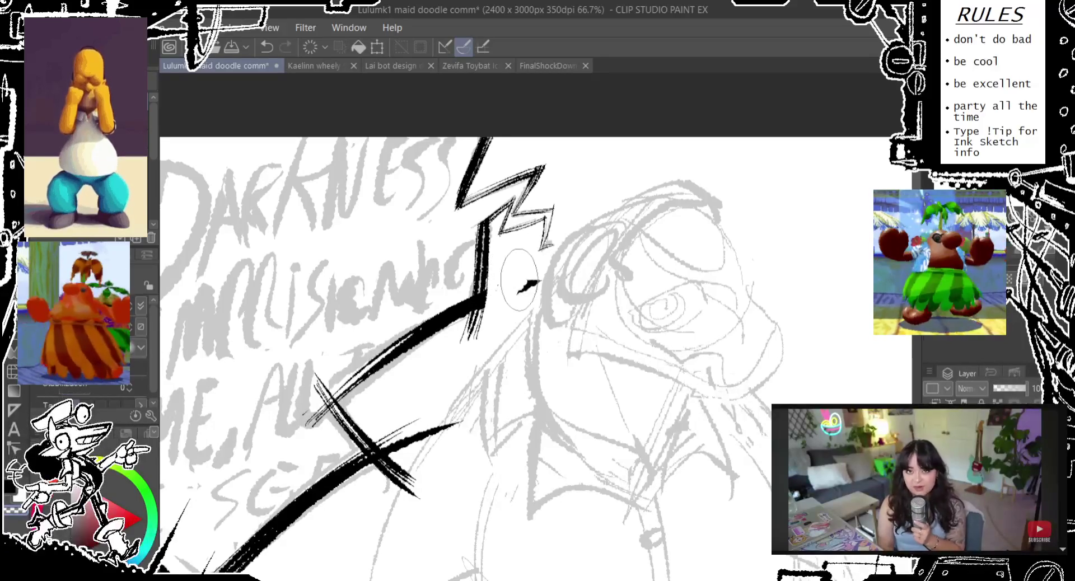
{"action": "scroll", "coordinate": [530, 263], "scroll_direction": "down", "scroll_amount": 1}
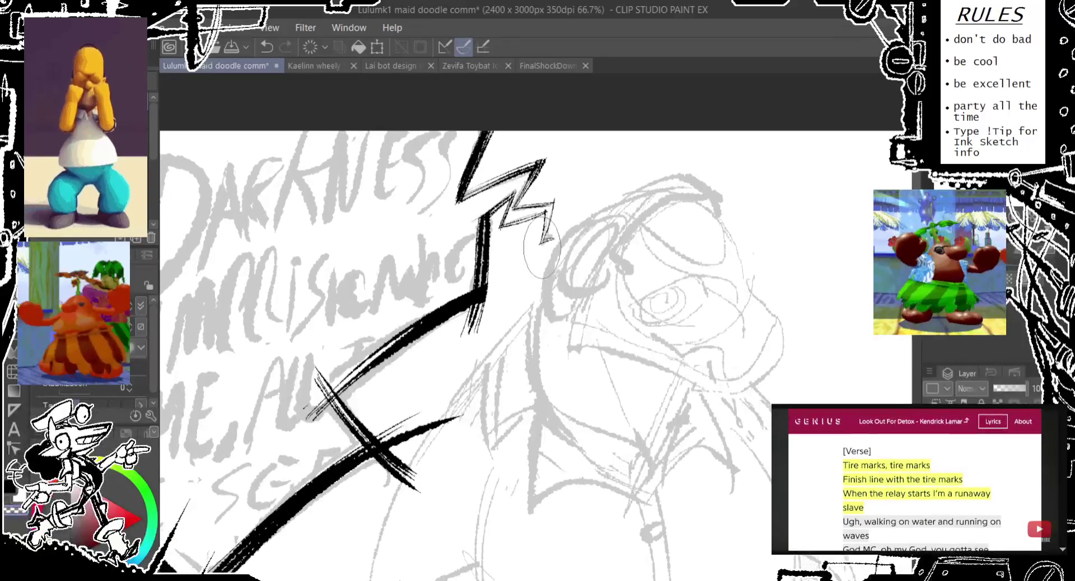
{"action": "key", "text": "ctrl+z"}
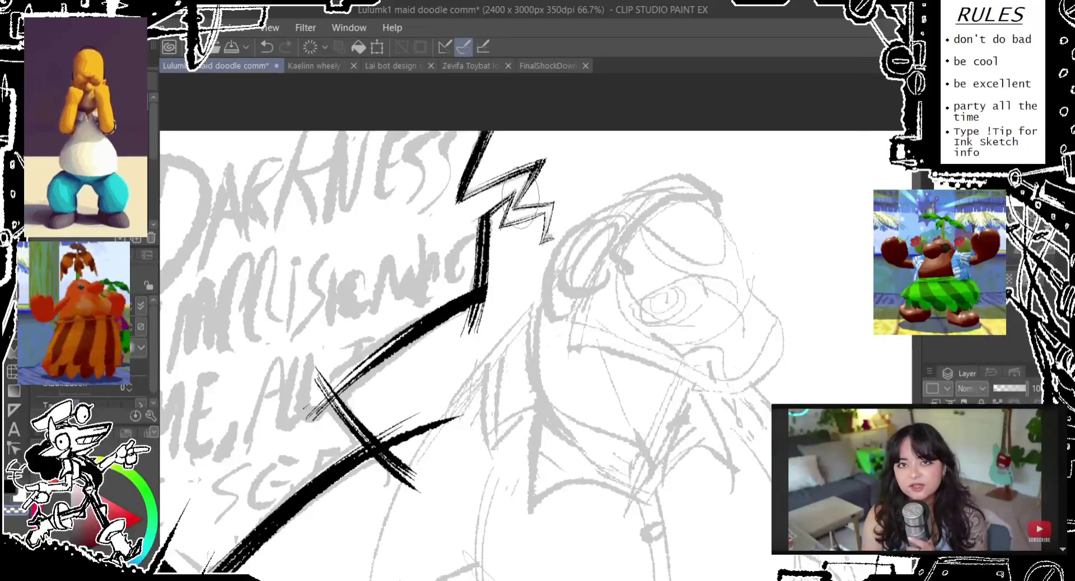
{"action": "key", "text": "ctrl+z"}
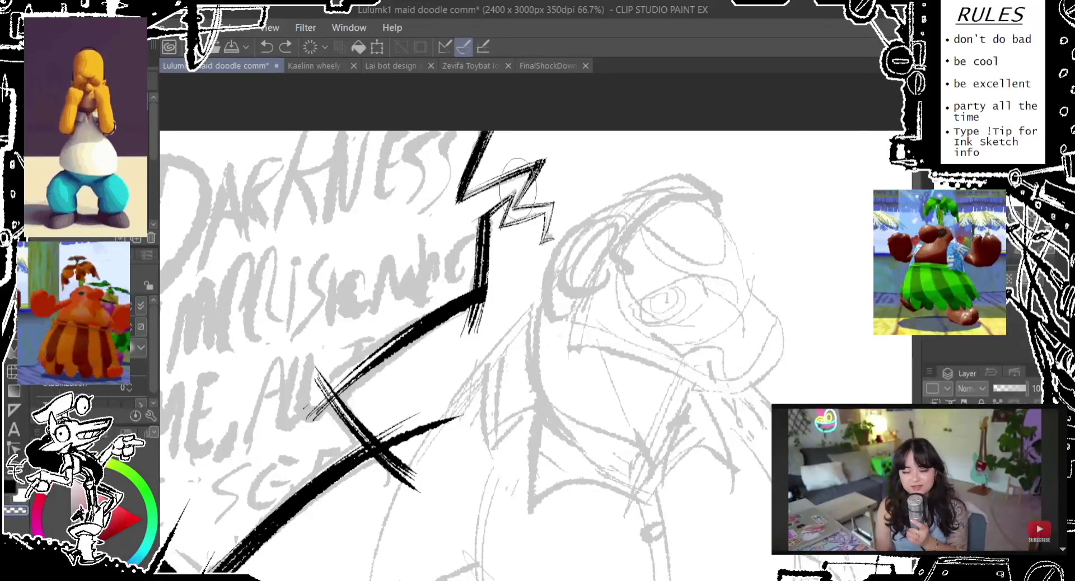
Remove the hatching added near the end of the bolt's stroke
{"action": "scroll", "coordinate": [510, 180], "scroll_direction": "down", "scroll_amount": 1}
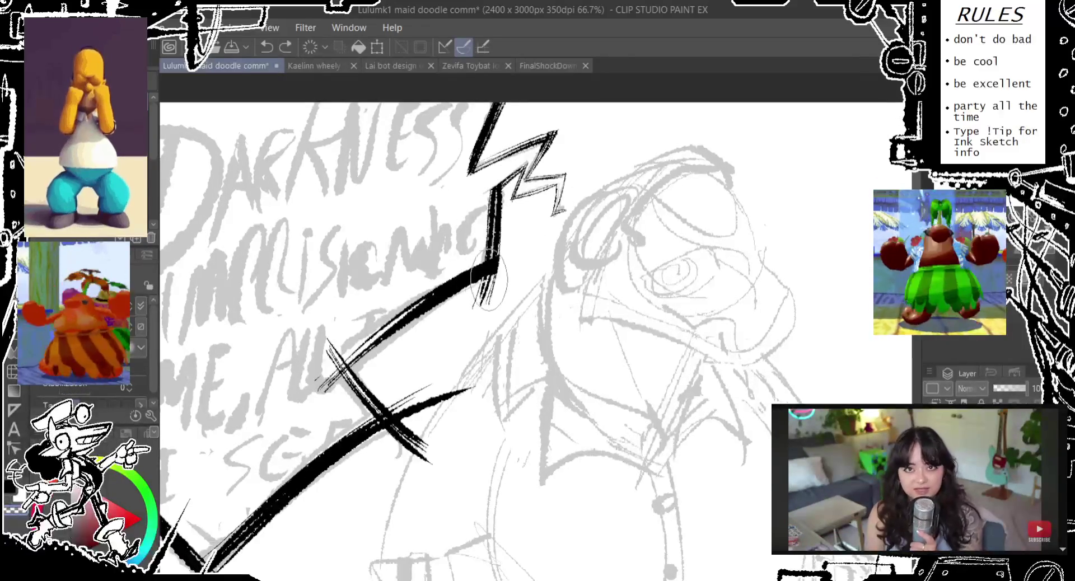
{"action": "key", "text": "ctrl+z"}
{"action": "left_click_drag", "start_coordinate": [497, 277], "coordinate": [479, 288]}
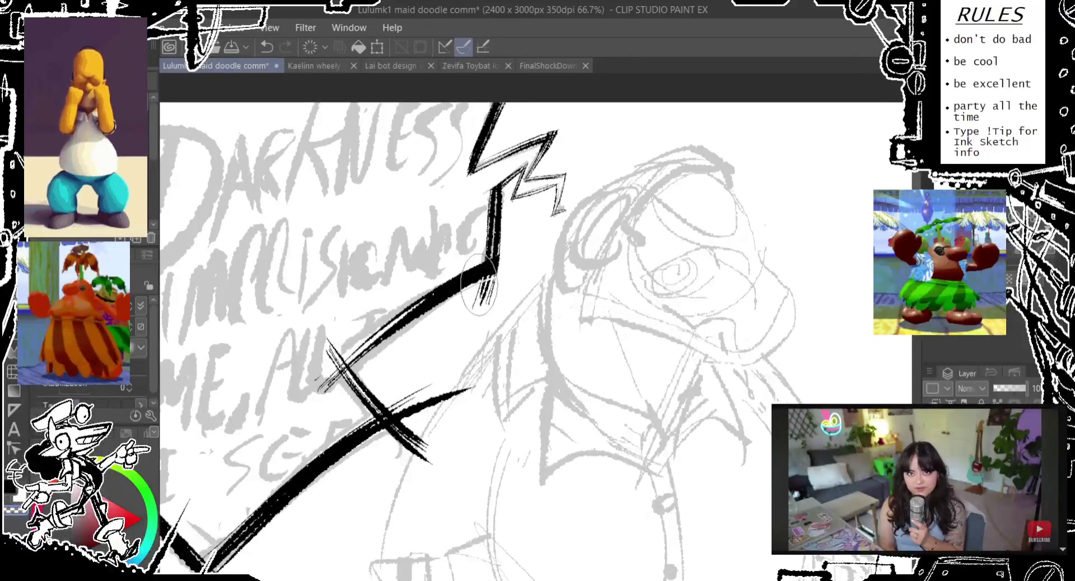
{"action": "key", "text": "ctrl+z"}
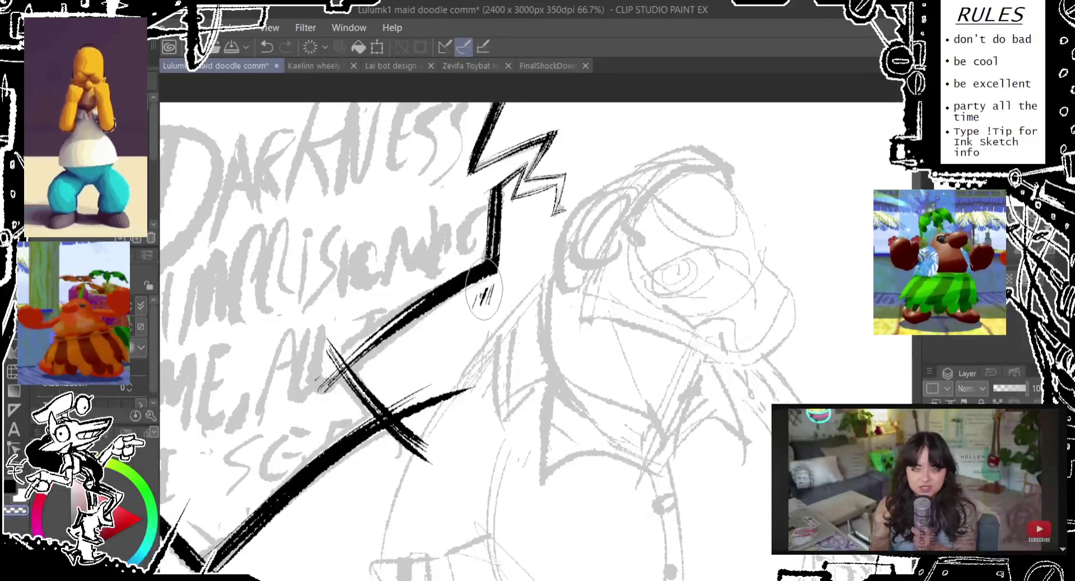
{"action": "left_click_drag", "start_coordinate": [495, 292], "coordinate": [593, 196]}
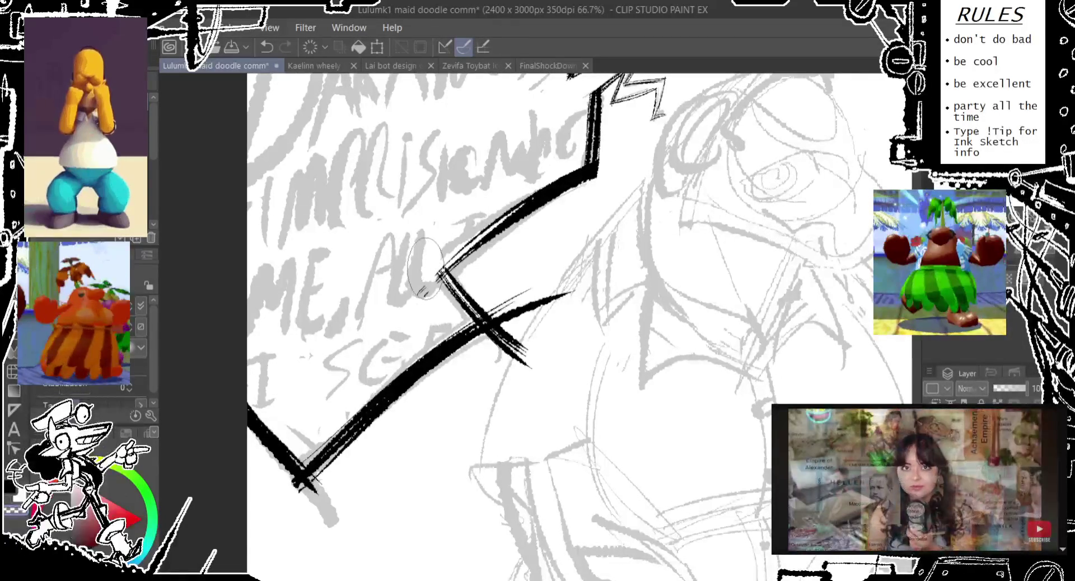
{"action": "key", "text": "ctrl+z"}
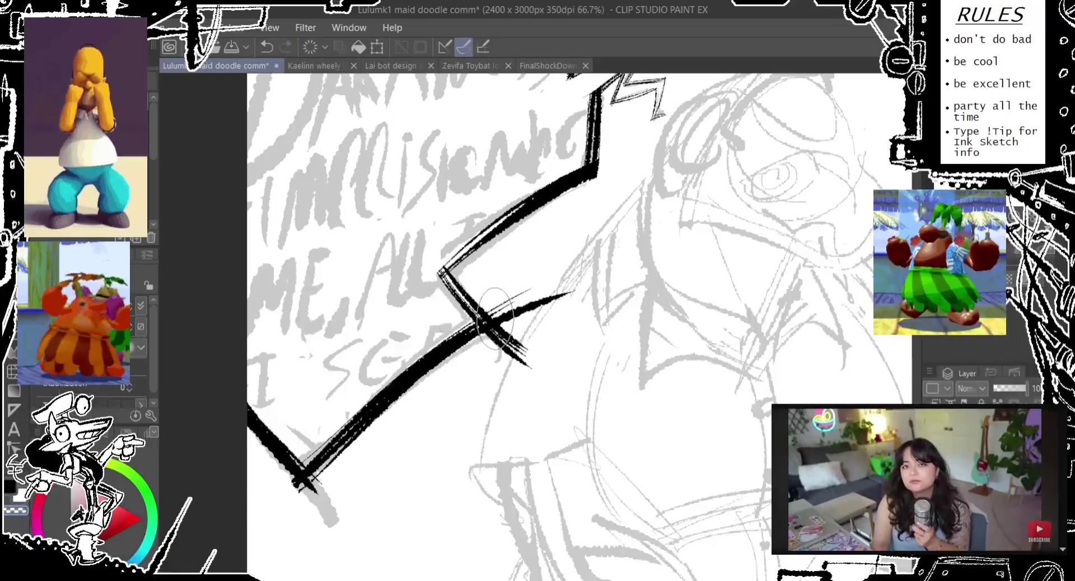
Trim the ink overhangs at the bolt's lower crossing and lower-left corner
{"action": "left_click_drag", "start_coordinate": [507, 312], "coordinate": [491, 317]}
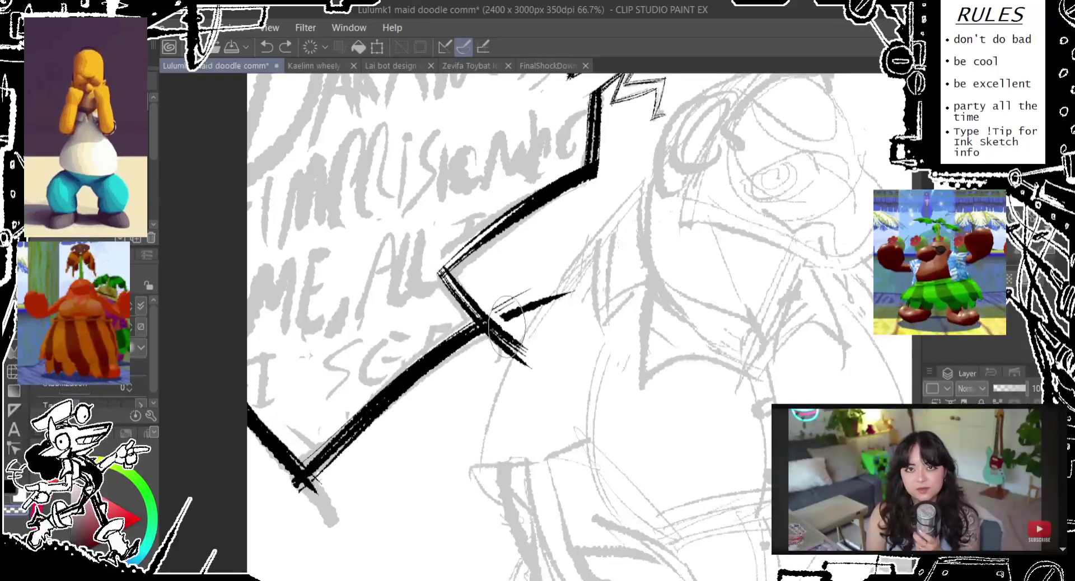
{"action": "key", "text": "ctrl+z"}
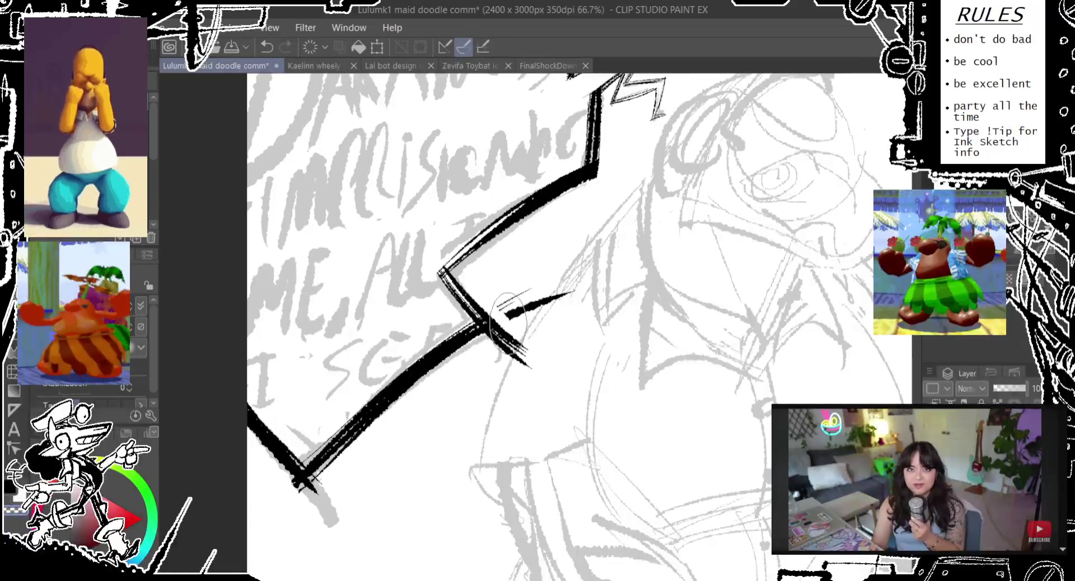
{"action": "left_click_drag", "start_coordinate": [565, 294], "coordinate": [518, 311]}
{"action": "key", "text": "ctrl+z"}
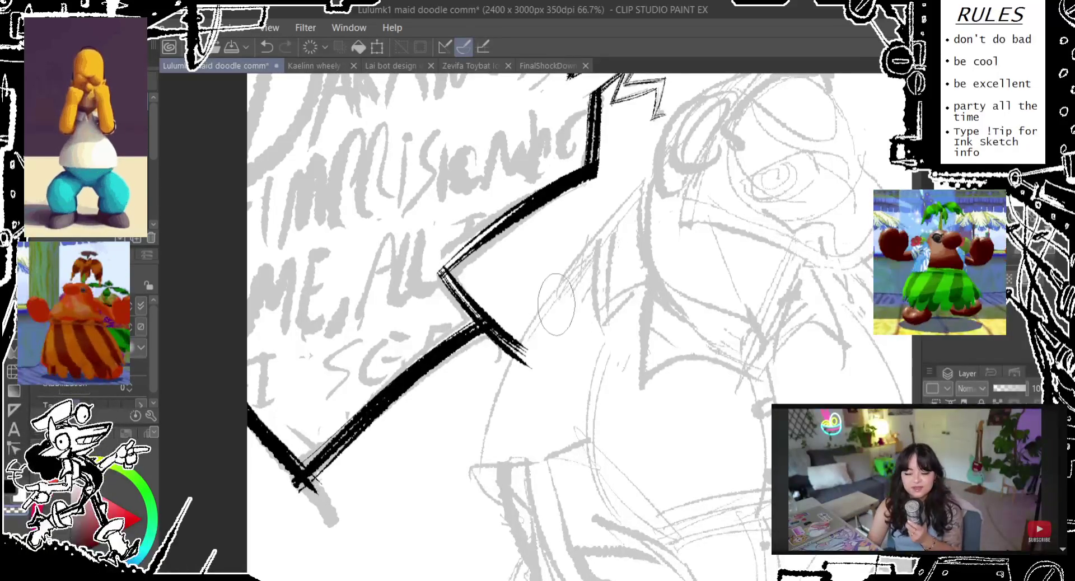
{"action": "key", "text": "ctrl+z"}
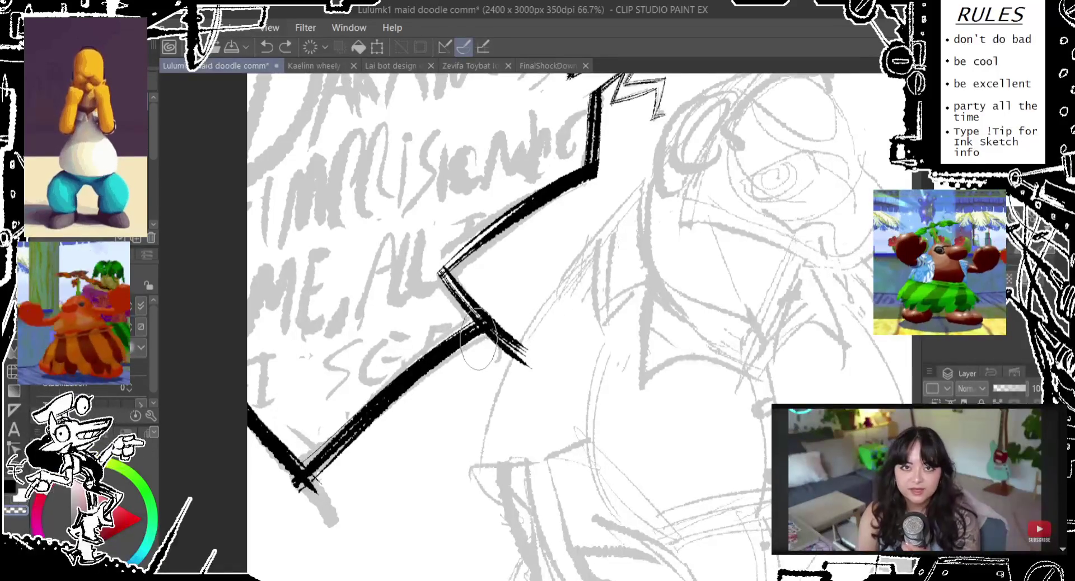
{"action": "left_click_drag", "start_coordinate": [493, 335], "coordinate": [527, 364]}
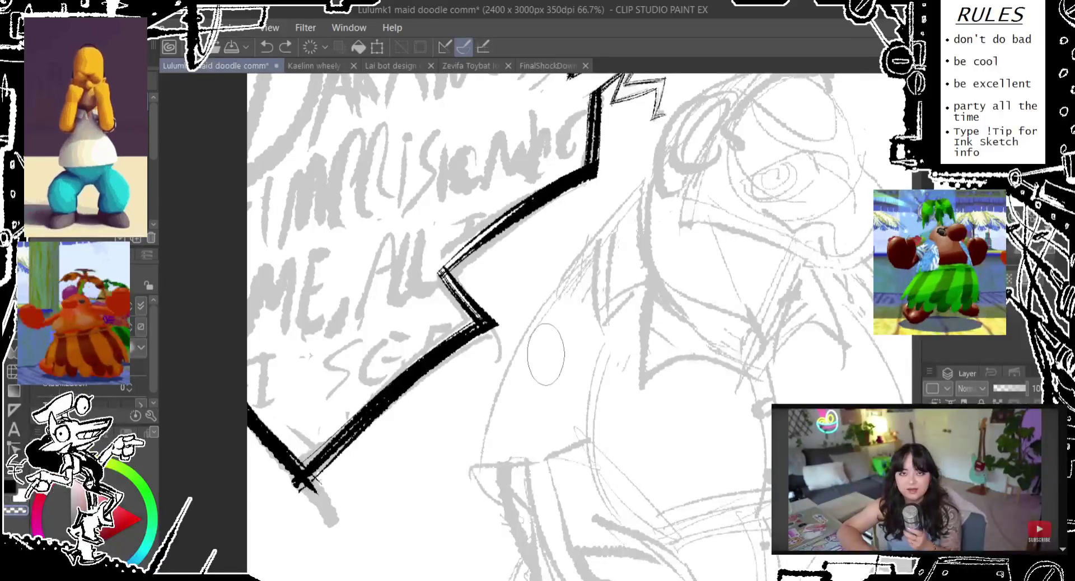
{"action": "key", "text": "ctrl+z"}
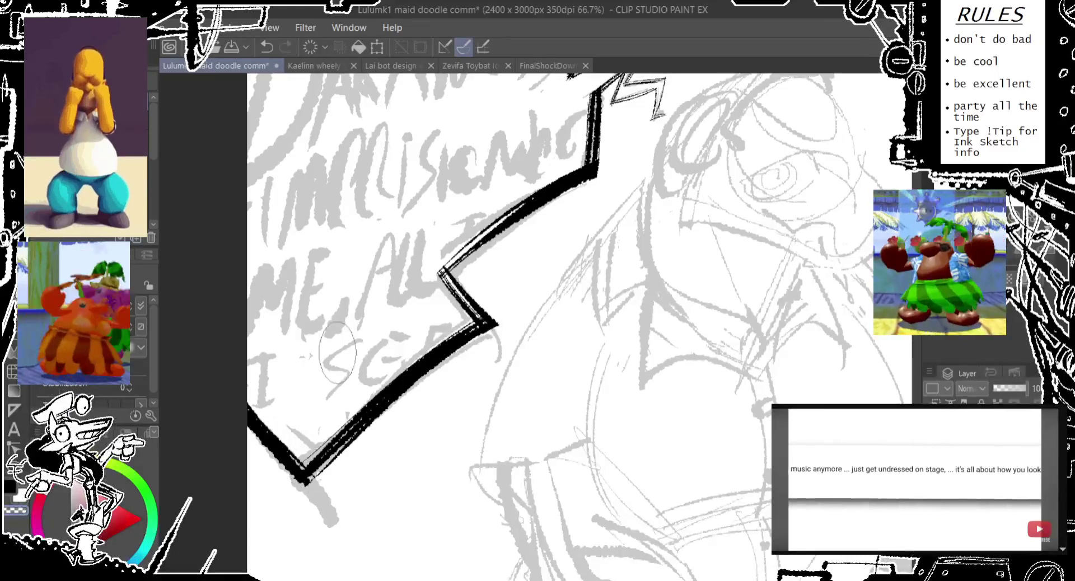
{"action": "left_click_drag", "start_coordinate": [360, 285], "coordinate": [293, 471]}
Ink the letter D of DARKNESS in bold black over the gray sketch
{"action": "left_click_drag", "start_coordinate": [281, 417], "coordinate": [306, 419]}
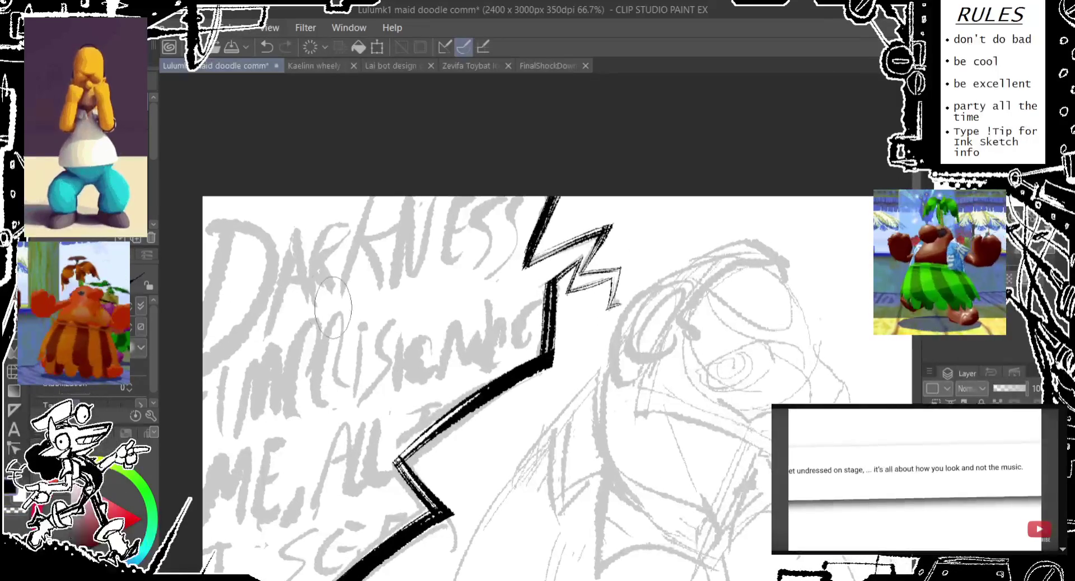
{"action": "left_click_drag", "start_coordinate": [191, 358], "coordinate": [218, 235]}
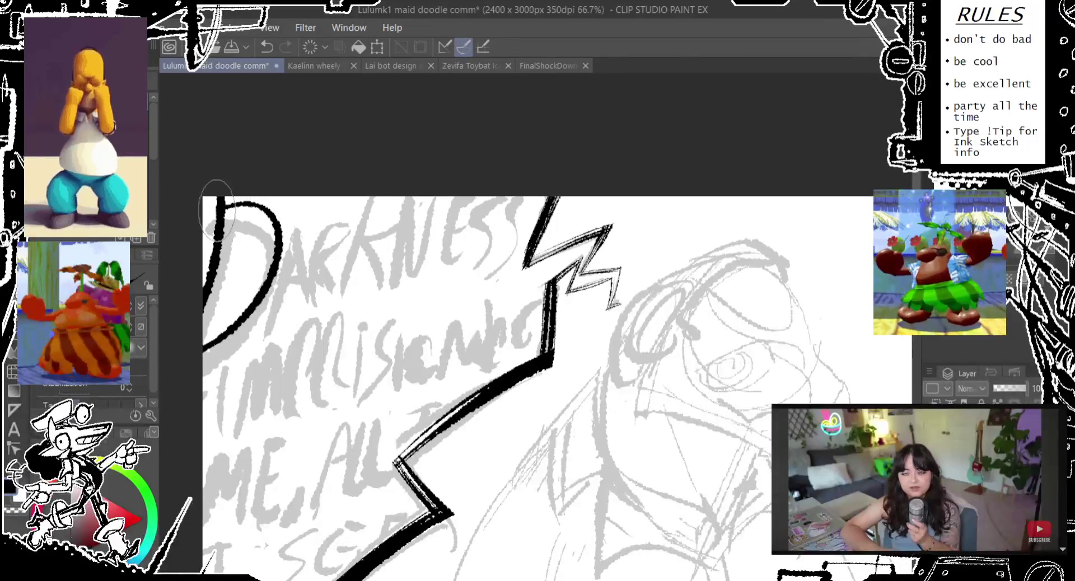
{"action": "key", "text": "ctrl+z"}
{"action": "mouse_move", "coordinate": [204, 364]}
{"action": "left_mouse_down"}
{"action": "mouse_move", "coordinate": [222, 213]}
{"action": "mouse_move", "coordinate": [188, 359]}
{"action": "left_mouse_up"}
{"action": "key", "text": "ctrl+z"}
{"action": "key", "text": "ctrl+z"}
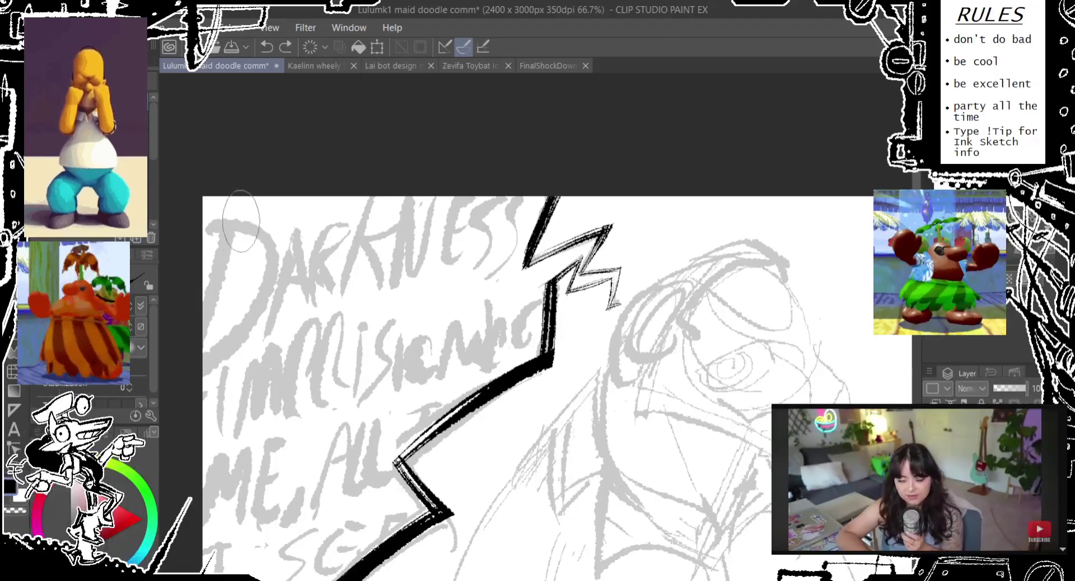
{"action": "key", "text": "ctrl+y"}
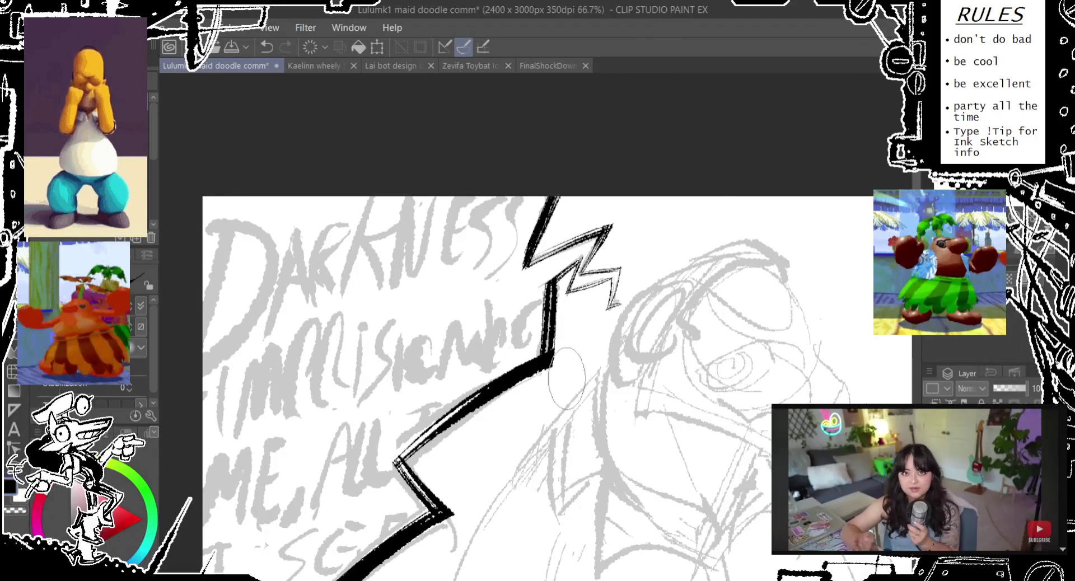
{"action": "left_click_drag", "start_coordinate": [229, 185], "coordinate": [205, 325]}
{"action": "key", "text": "ctrl+z"}
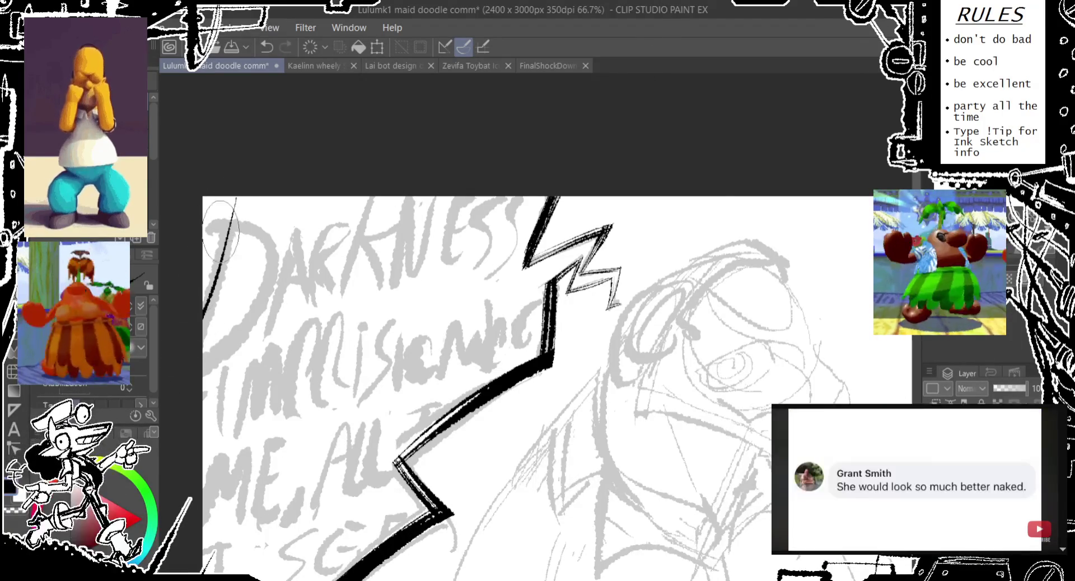
{"action": "left_click_drag", "start_coordinate": [234, 198], "coordinate": [214, 303]}
{"action": "left_click_drag", "start_coordinate": [236, 203], "coordinate": [207, 336]}
{"action": "key", "text": "ctrl+z"}
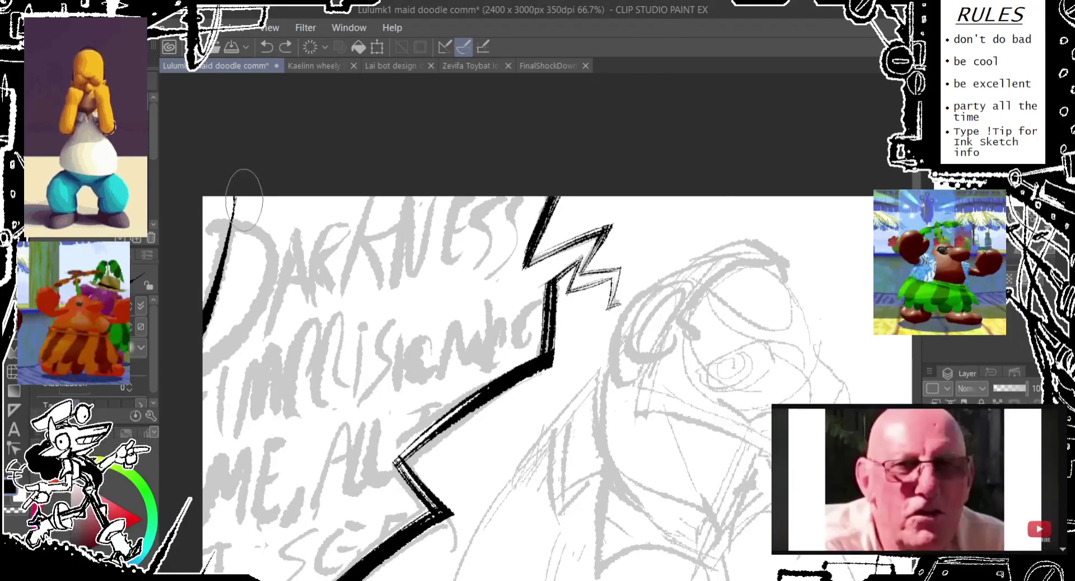
{"action": "left_click_drag", "start_coordinate": [224, 202], "coordinate": [204, 344]}
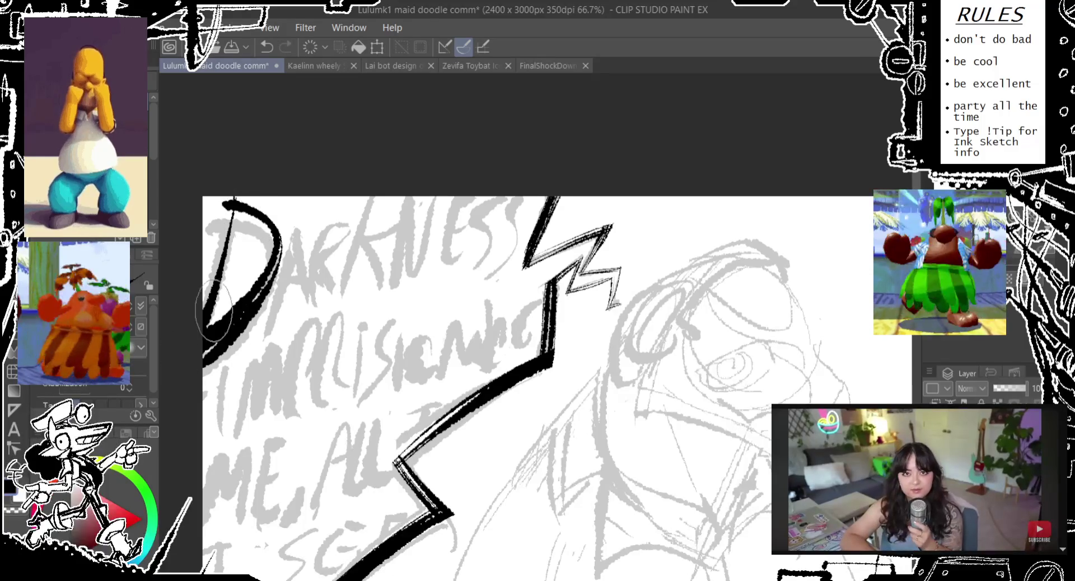
Ink both legs of the letter A beside the D
{"action": "left_click_drag", "start_coordinate": [268, 335], "coordinate": [305, 302]}
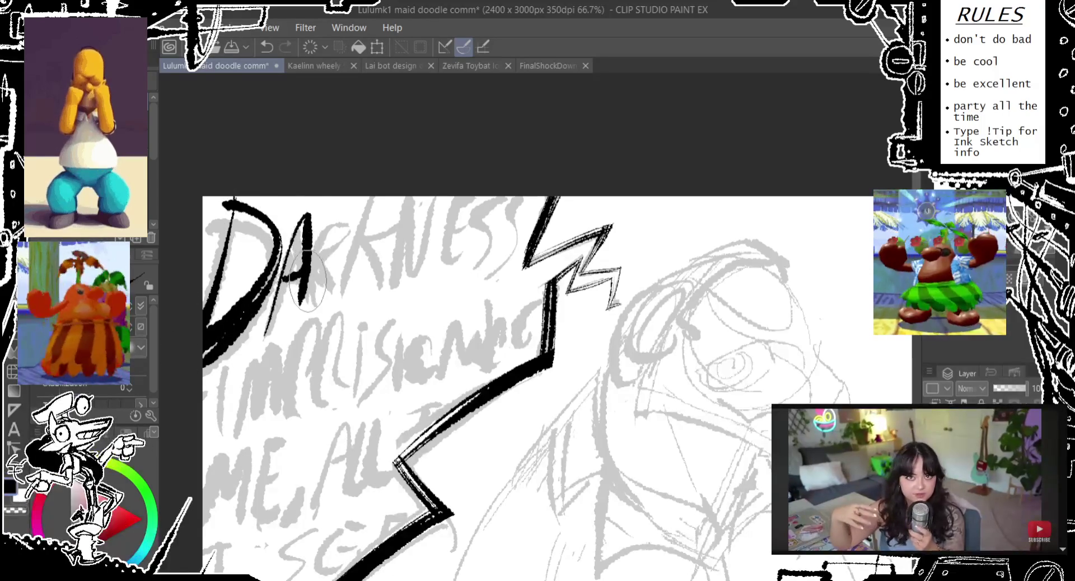
{"action": "key", "text": "ctrl+z"}
{"action": "left_click_drag", "start_coordinate": [291, 230], "coordinate": [266, 330]}
{"action": "key", "text": "ctrl+z"}
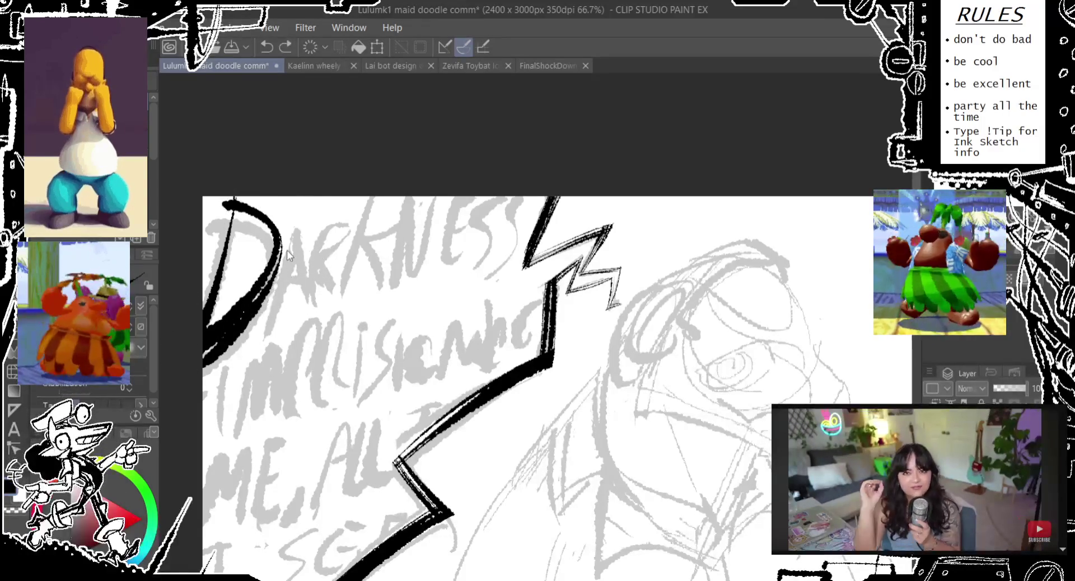
{"action": "left_click_drag", "start_coordinate": [299, 227], "coordinate": [268, 339]}
{"action": "left_click_drag", "start_coordinate": [301, 227], "coordinate": [308, 317]}
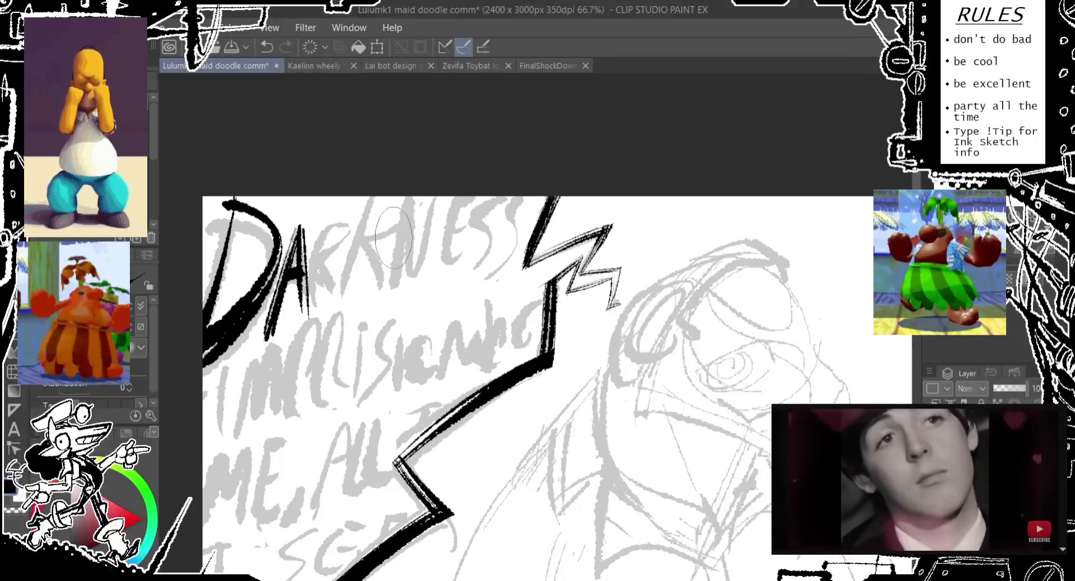
Ink the R and K of DARKNESS over the gray sketch, redoing misplaced strokes
{"action": "left_click_drag", "start_coordinate": [314, 232], "coordinate": [317, 315]}
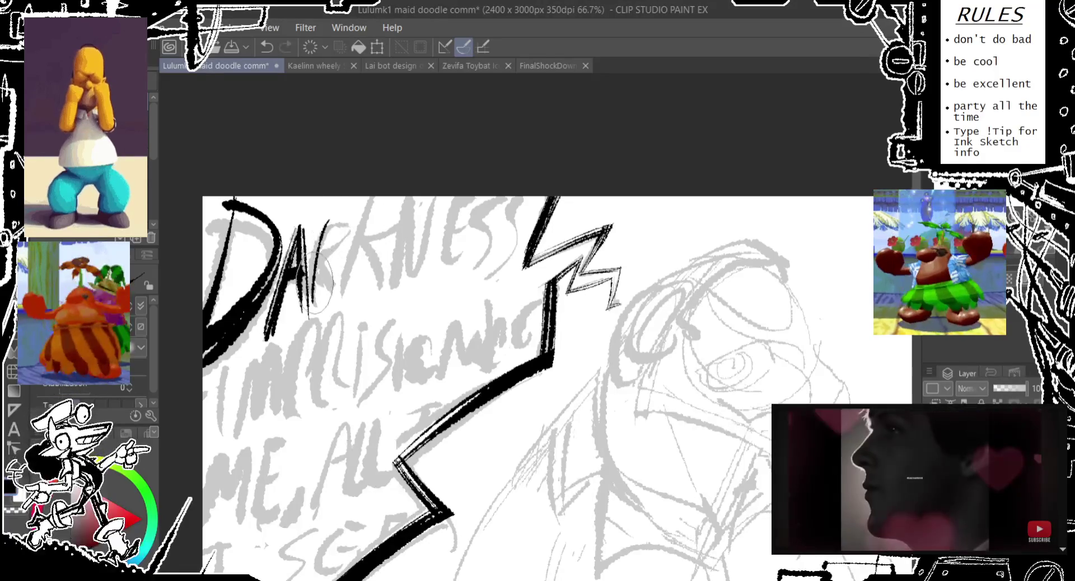
{"action": "left_click_drag", "start_coordinate": [311, 240], "coordinate": [325, 224]}
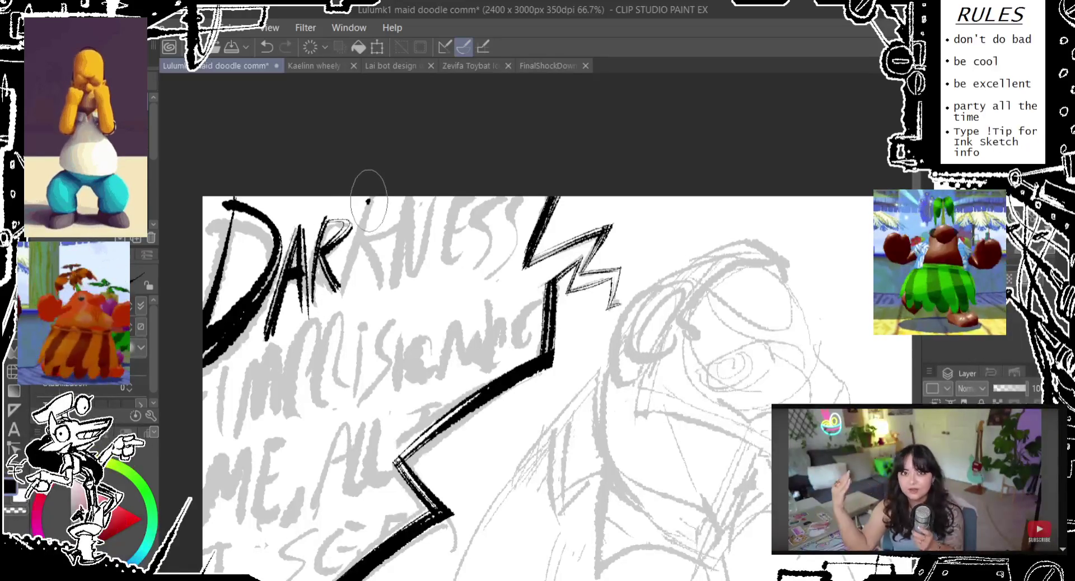
{"action": "key", "text": "ctrl+z"}
{"action": "key", "text": "ctrl+z"}
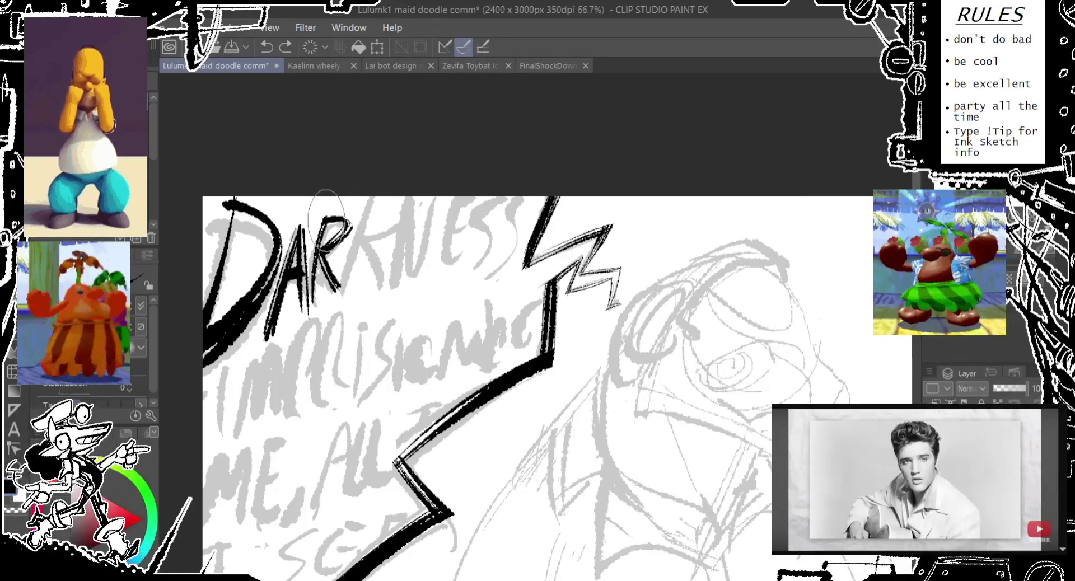
{"action": "mouse_move", "coordinate": [322, 221]}
{"action": "left_mouse_down"}
{"action": "mouse_move", "coordinate": [353, 219]}
{"action": "mouse_move", "coordinate": [354, 245]}
{"action": "left_mouse_up"}
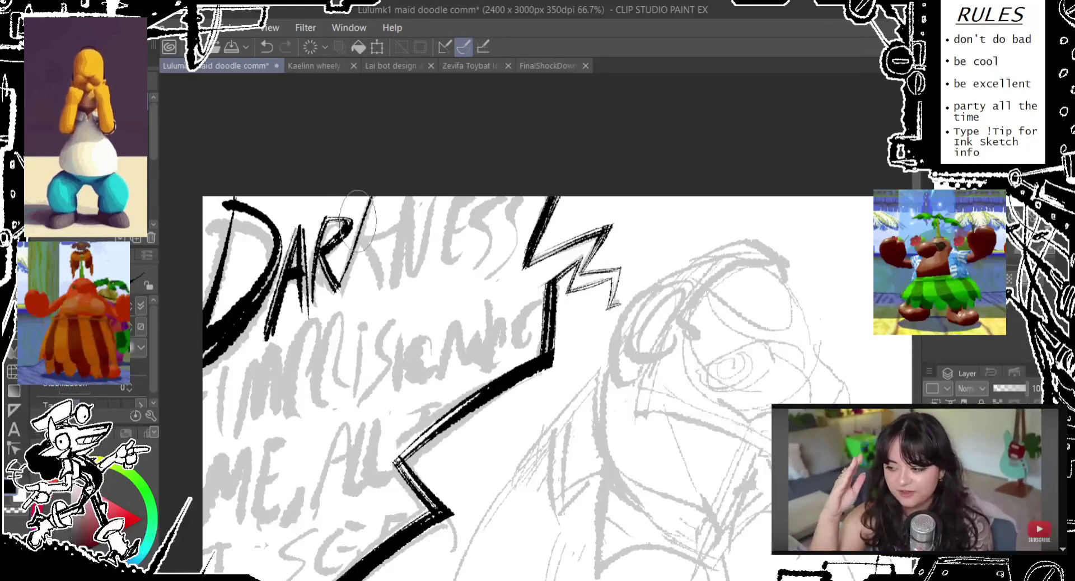
{"action": "key", "text": "ctrl+z"}
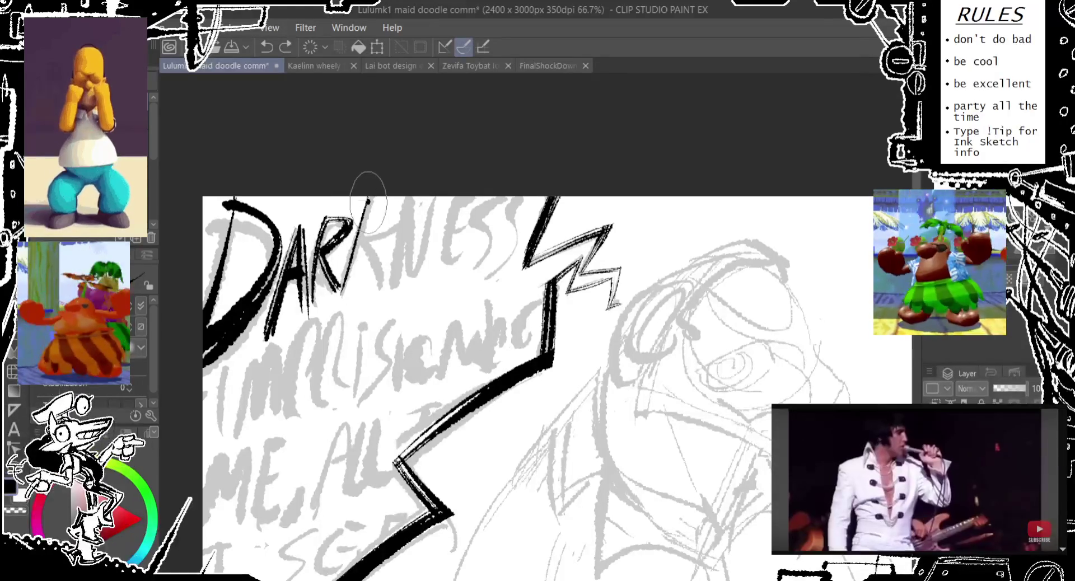
{"action": "left_click_drag", "start_coordinate": [369, 201], "coordinate": [353, 246]}
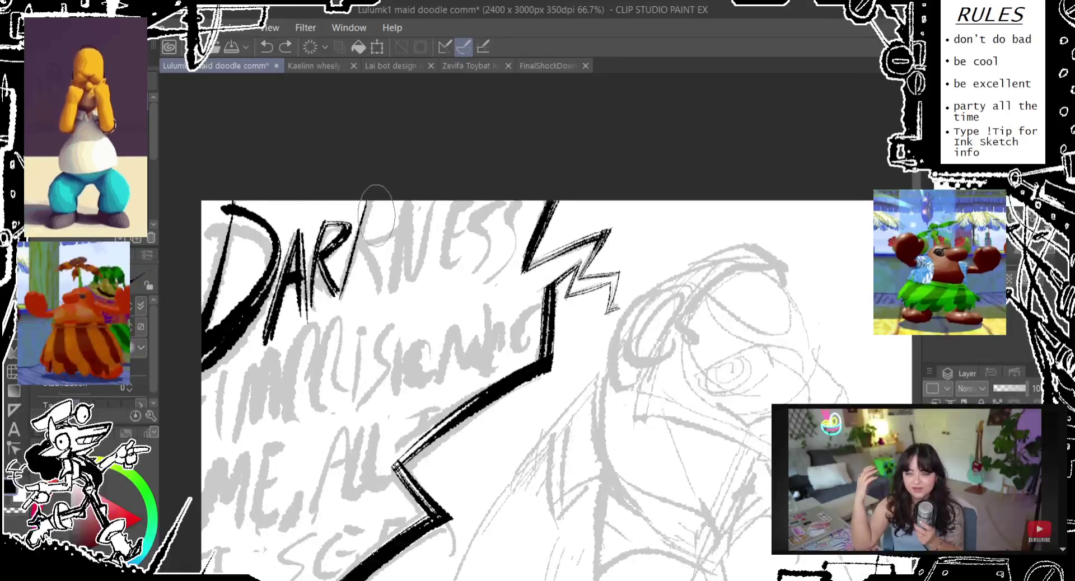
{"action": "left_click_drag", "start_coordinate": [374, 206], "coordinate": [331, 328]}
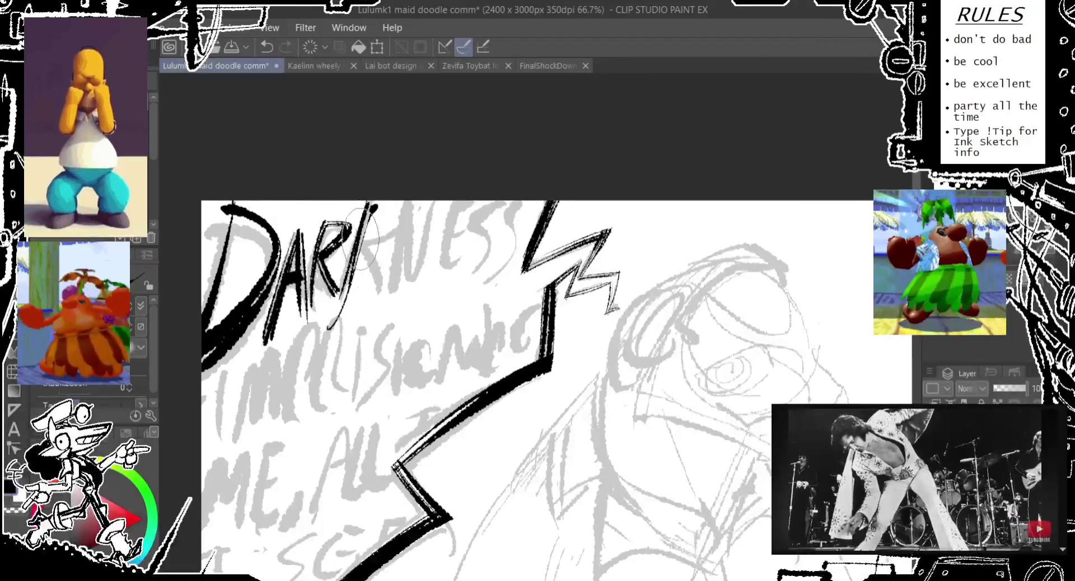
{"action": "key", "text": "ctrl+z"}
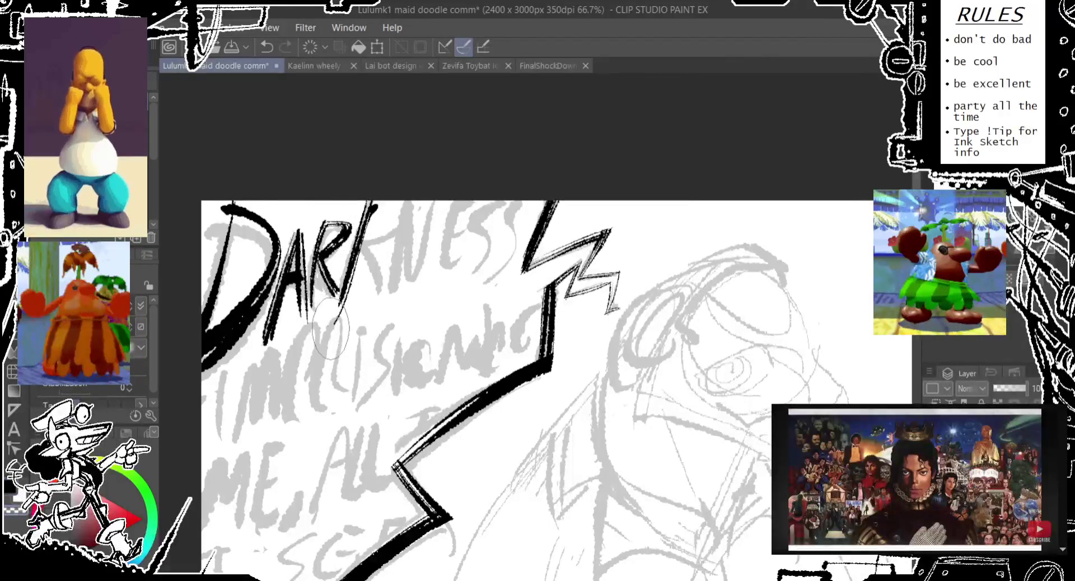
{"action": "left_click_drag", "start_coordinate": [362, 259], "coordinate": [381, 292]}
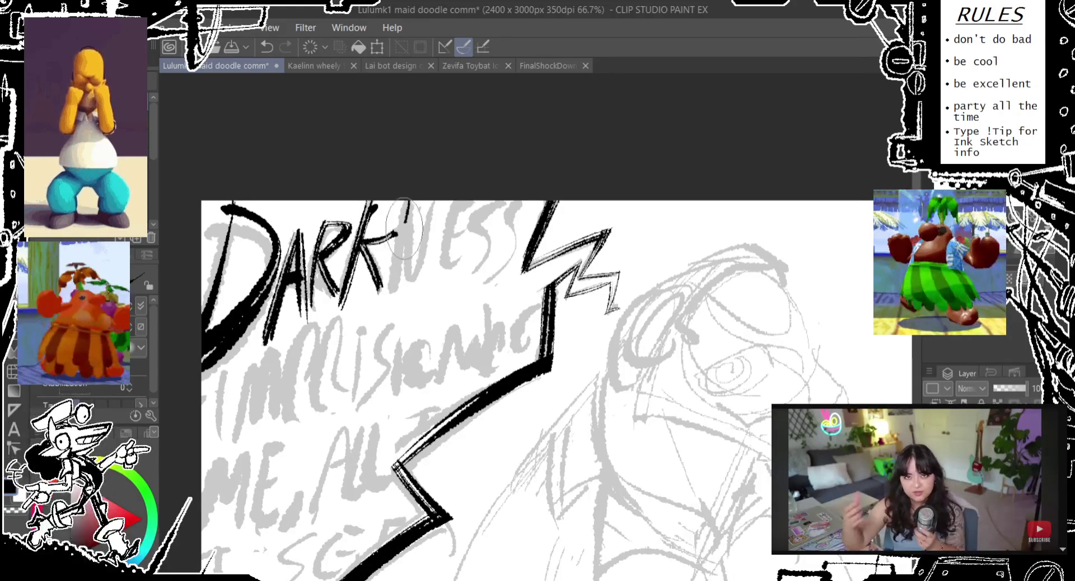
Ink the N and E of DARKNESS, undoing stray strokes near them
{"action": "left_click_drag", "start_coordinate": [408, 202], "coordinate": [422, 291]}
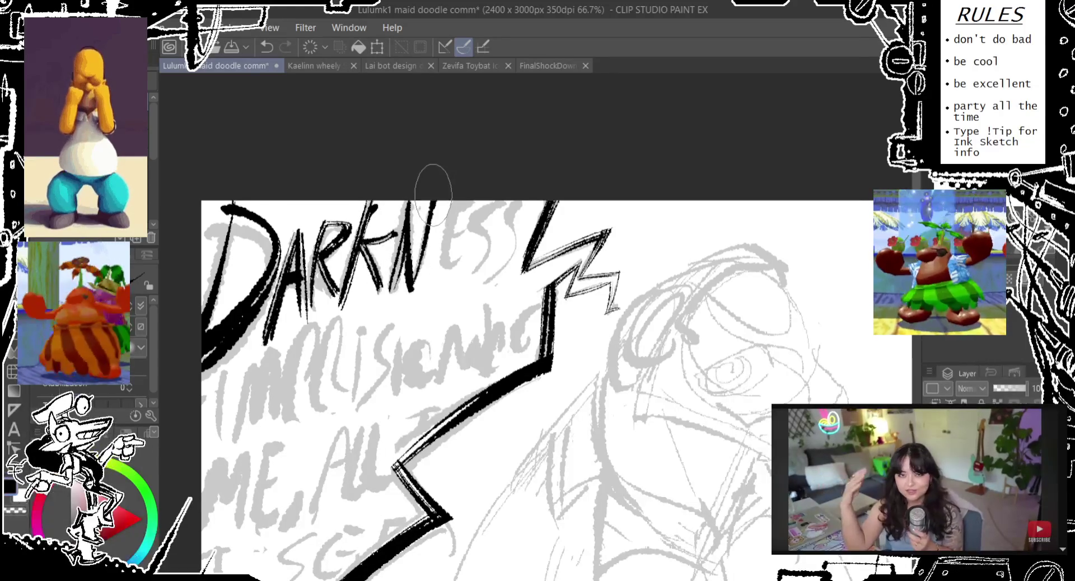
{"action": "left_click_drag", "start_coordinate": [442, 201], "coordinate": [426, 291]}
{"action": "left_click_drag", "start_coordinate": [392, 224], "coordinate": [381, 241]}
{"action": "key", "text": "ctrl+z"}
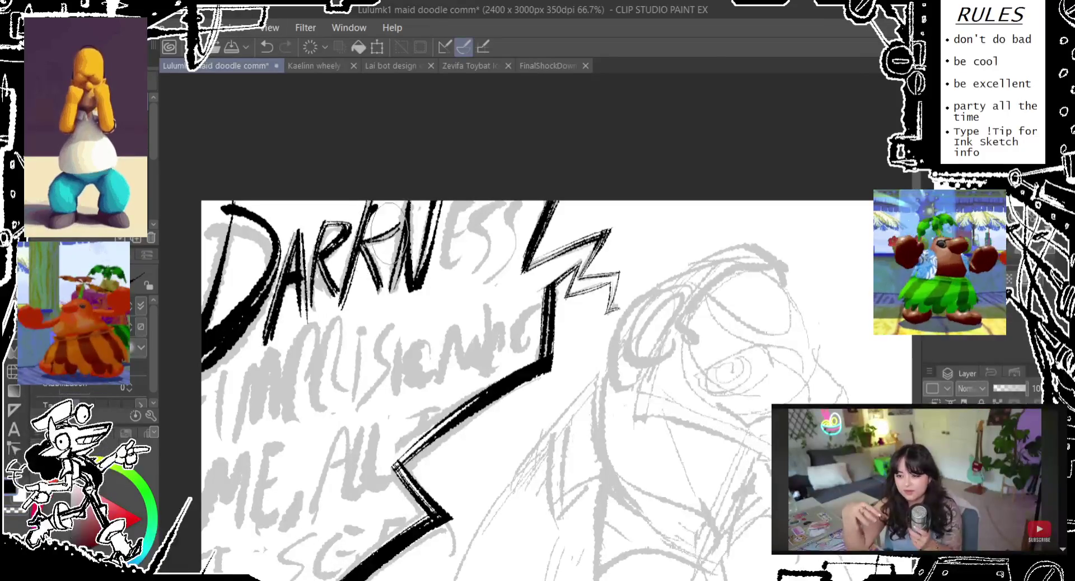
{"action": "key", "text": "ctrl+z"}
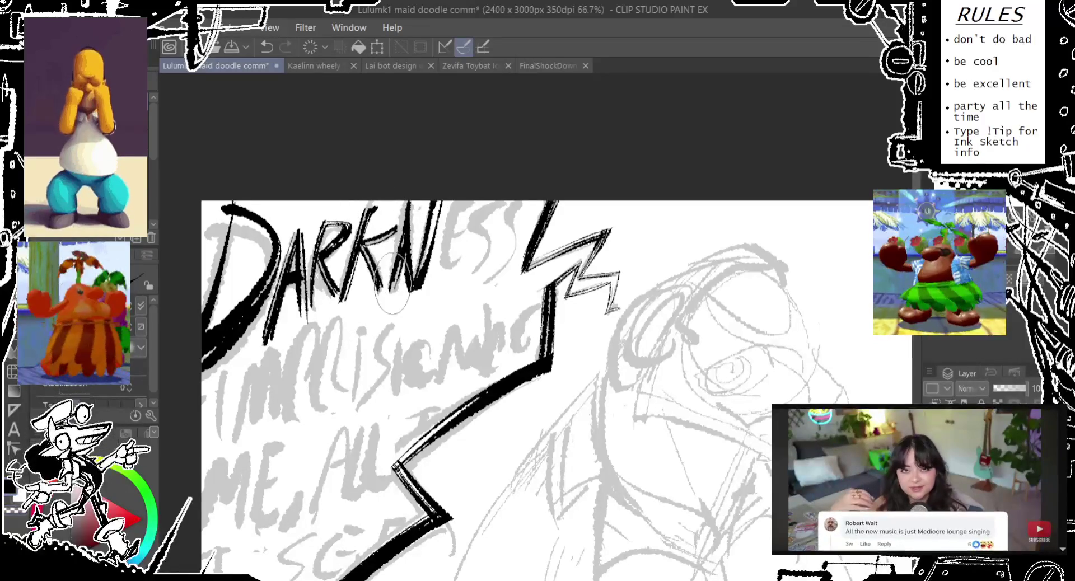
{"action": "key", "text": "ctrl+z"}
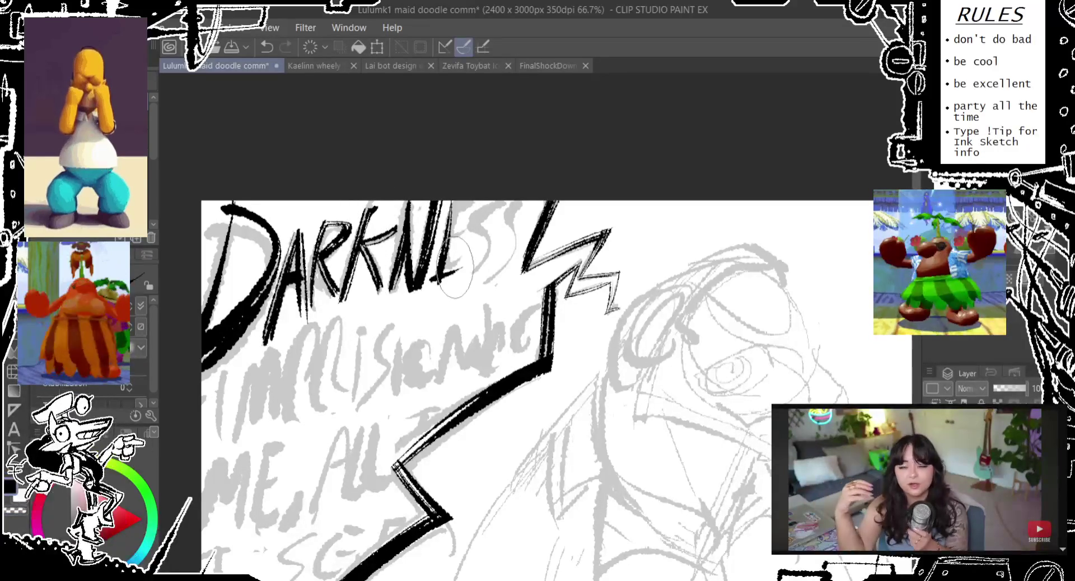
{"action": "left_click_drag", "start_coordinate": [442, 252], "coordinate": [457, 280]}
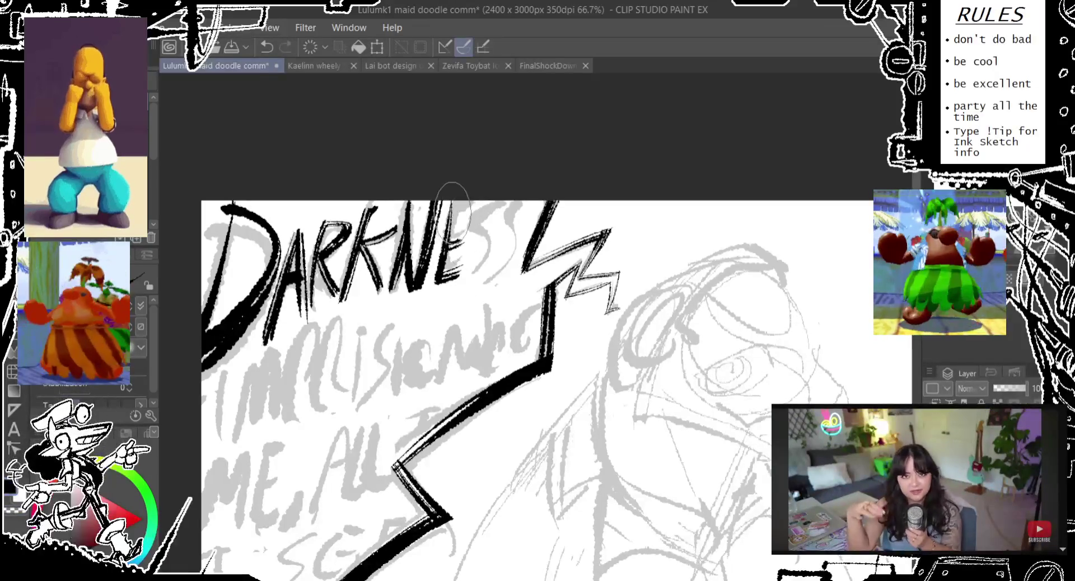
{"action": "key", "text": "ctrl+z"}
Ink the two S letters to complete DARKNESS, then pan to the second line
{"action": "left_click_drag", "start_coordinate": [489, 212], "coordinate": [470, 280]}
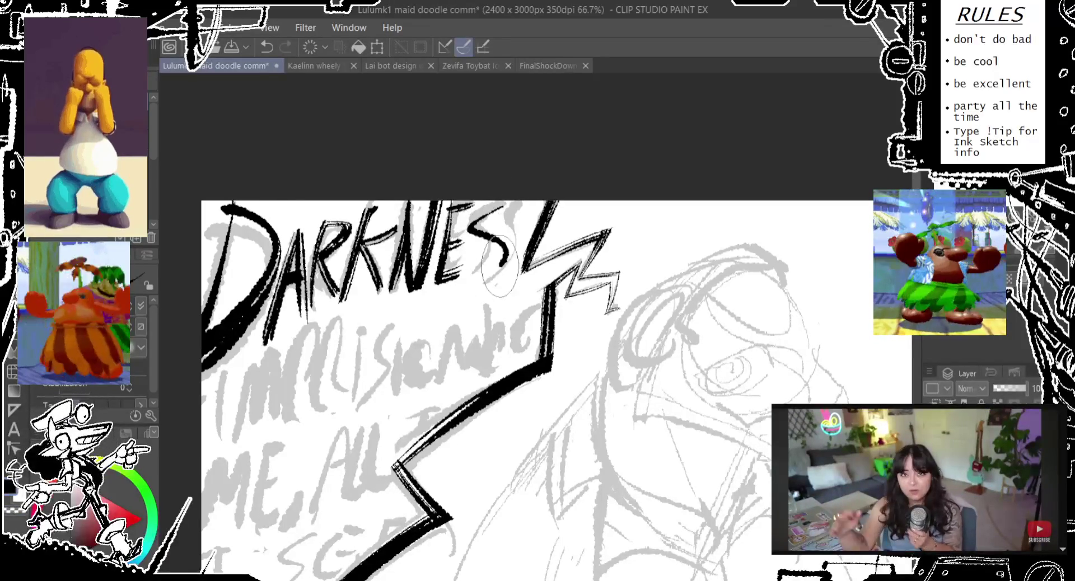
{"action": "left_click_drag", "start_coordinate": [526, 216], "coordinate": [485, 280]}
{"action": "key", "text": "ctrl+z"}
{"action": "key", "text": "ctrl+z"}
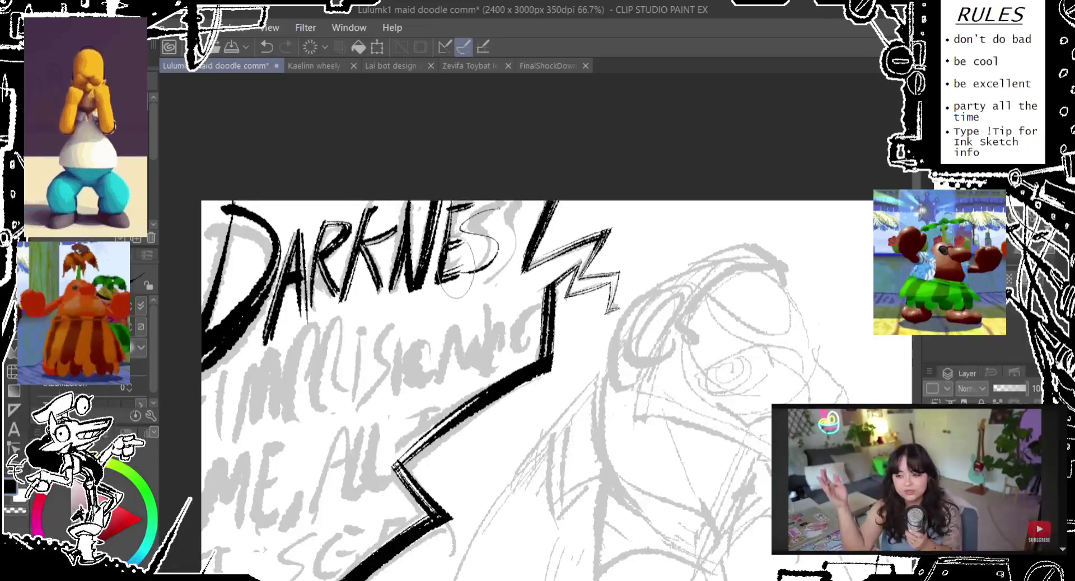
{"action": "left_click_drag", "start_coordinate": [496, 212], "coordinate": [467, 272]}
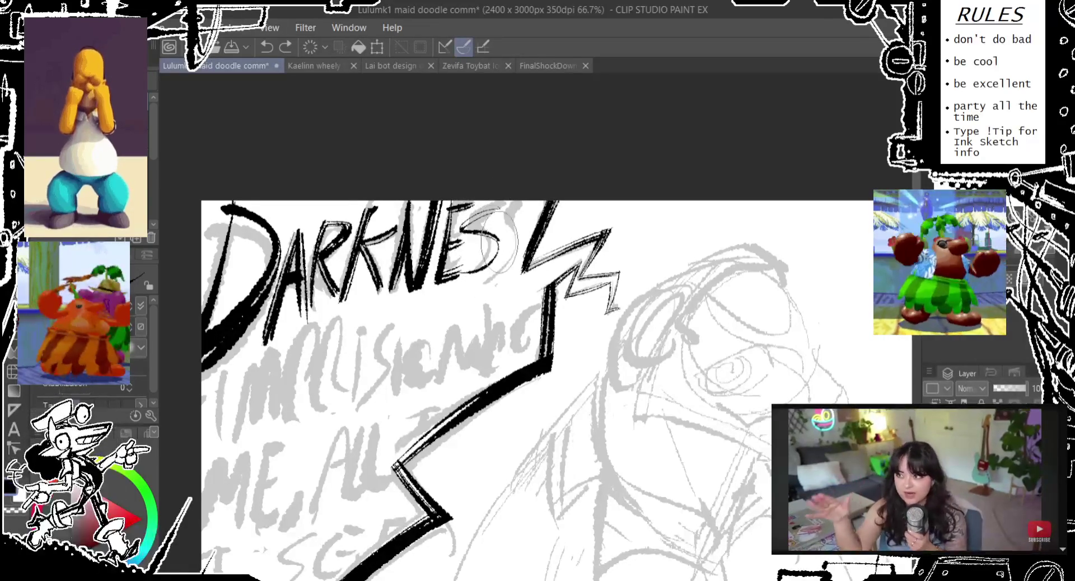
{"action": "left_click_drag", "start_coordinate": [523, 207], "coordinate": [487, 274]}
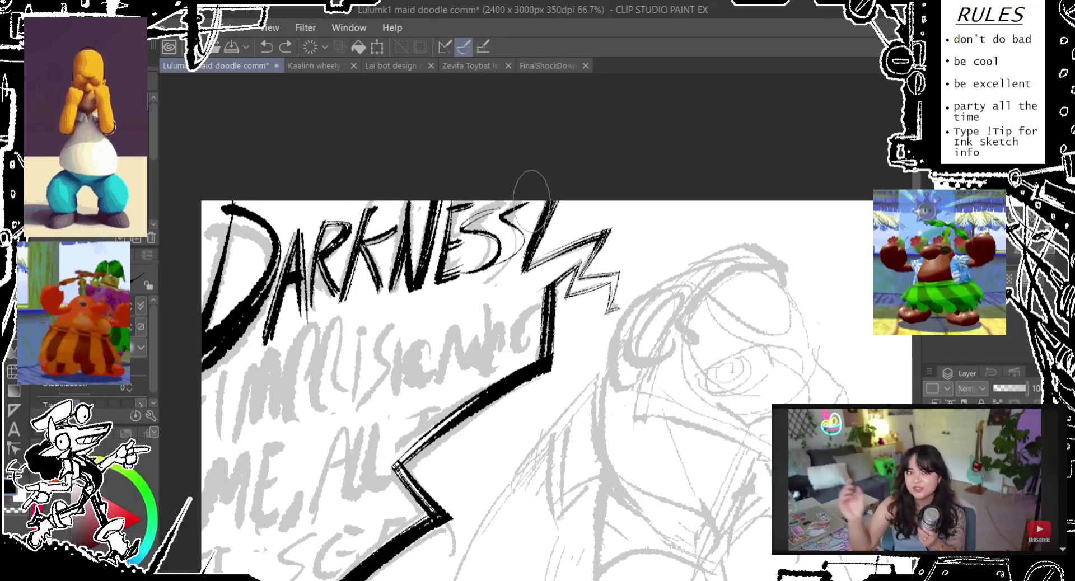
{"action": "key", "text": "ctrl+z"}
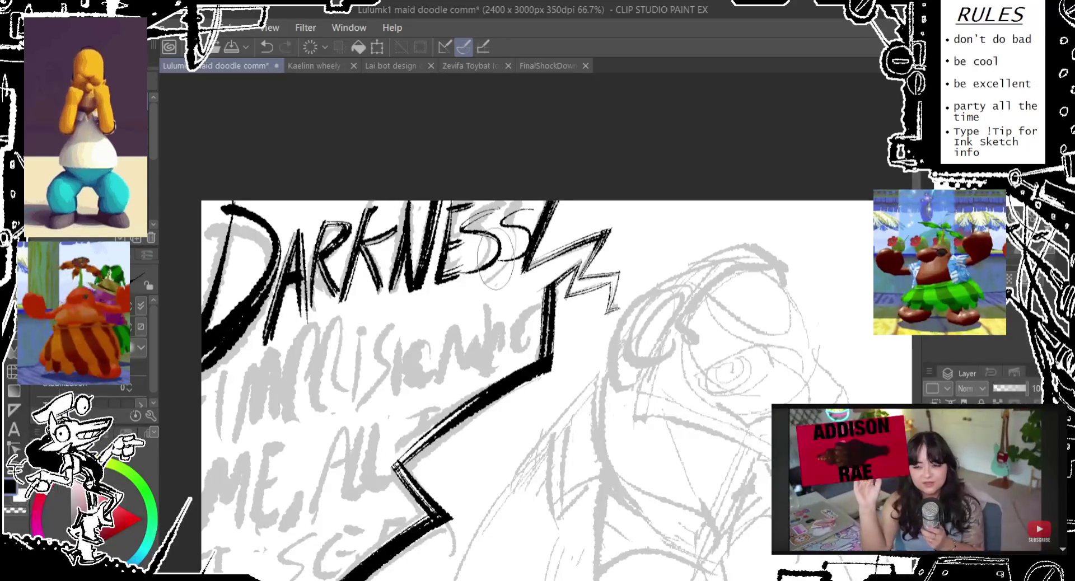
{"action": "left_click_drag", "start_coordinate": [529, 215], "coordinate": [499, 274]}
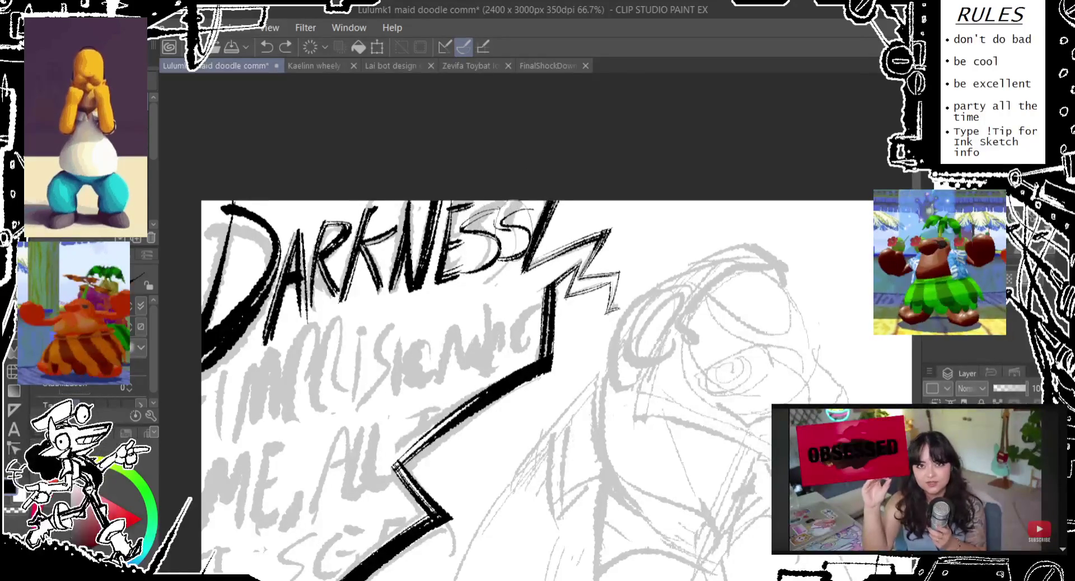
{"action": "key", "text": "ctrl+z"}
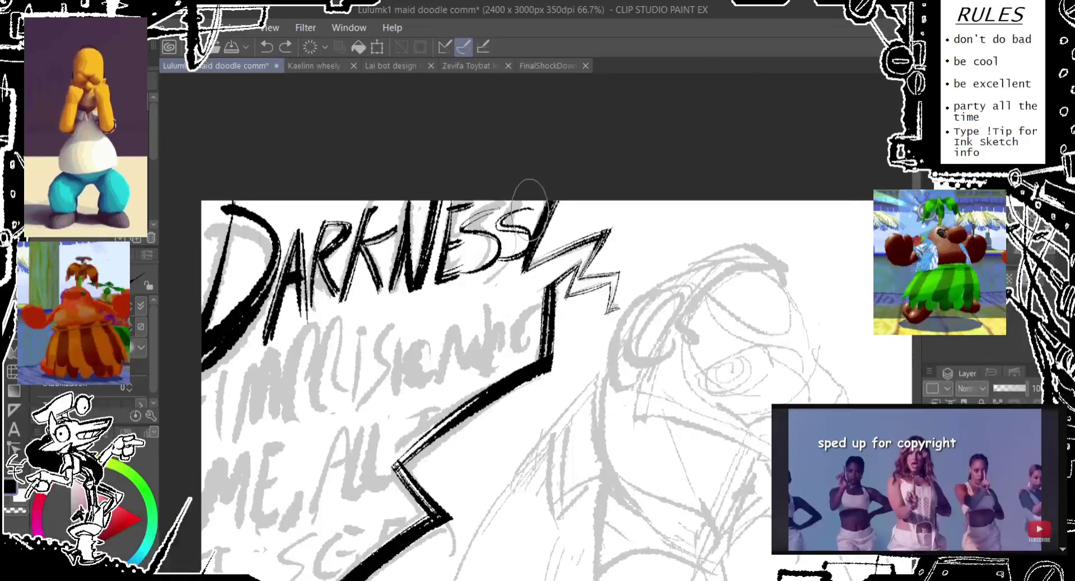
{"action": "key", "text": "ctrl+y"}
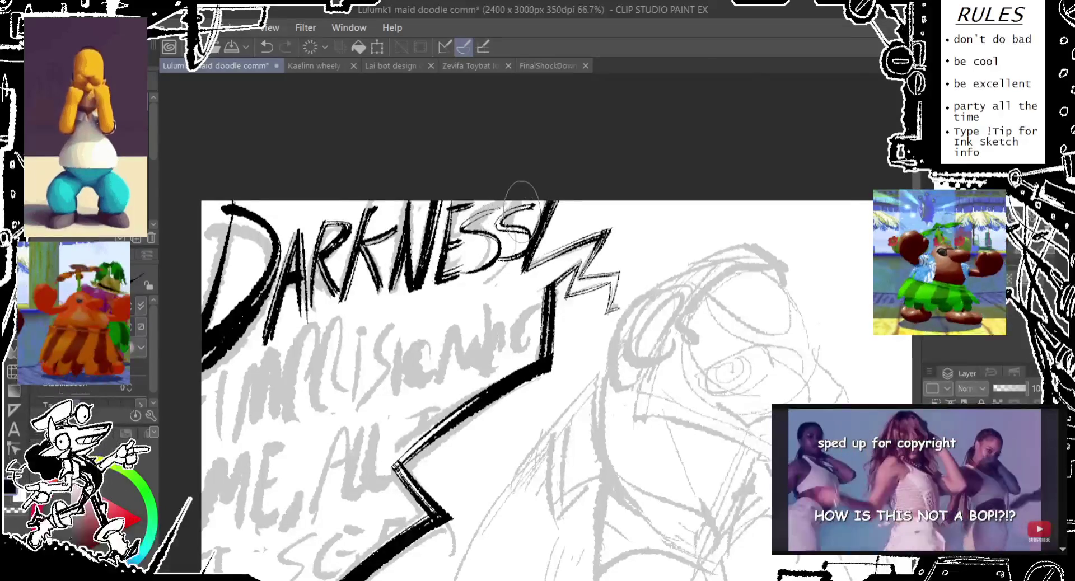
{"action": "key", "text": "ctrl+z"}
{"action": "key", "text": "ctrl+y"}
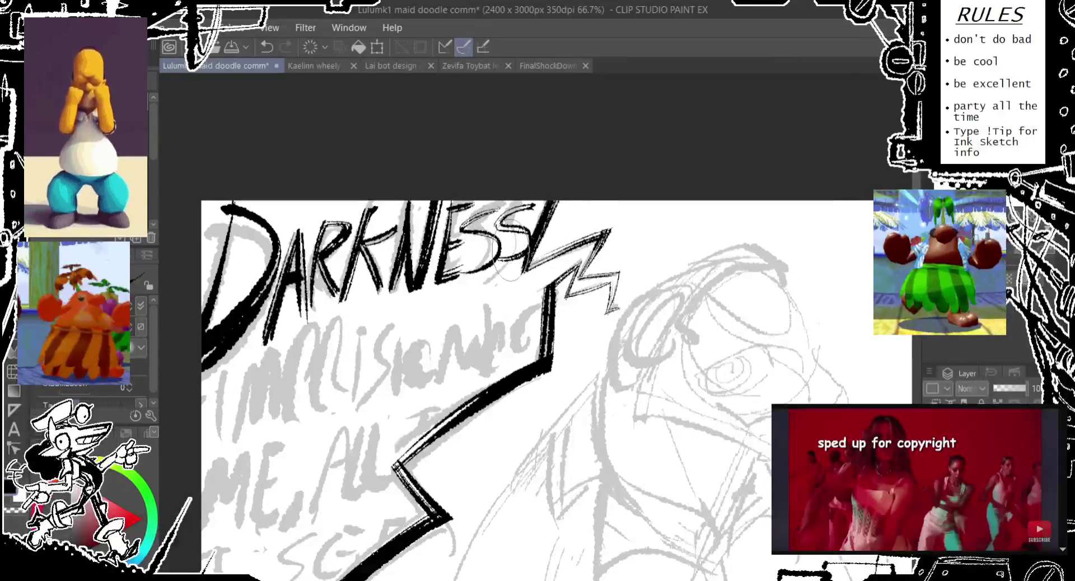
{"action": "left_click_drag", "start_coordinate": [497, 201], "coordinate": [561, 139]}
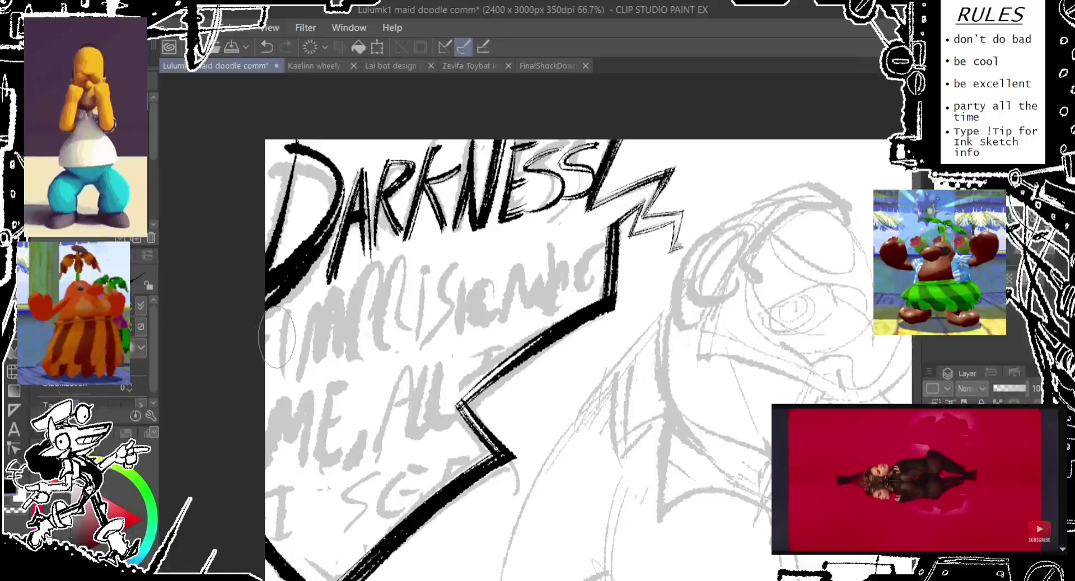
Ink a bold letter I to start the second line of lettering
{"action": "left_click_drag", "start_coordinate": [285, 317], "coordinate": [268, 332]}
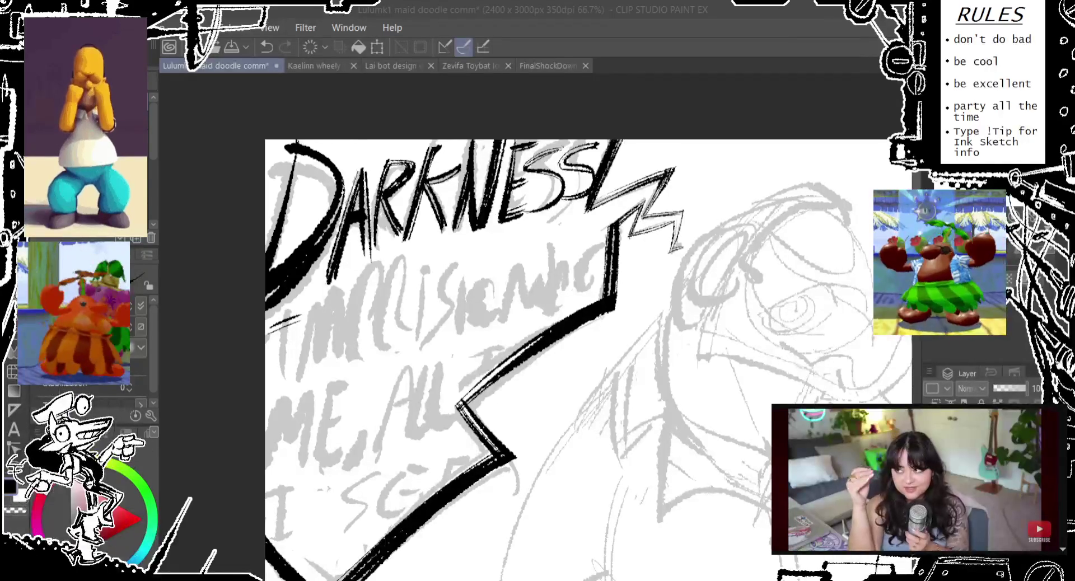
{"action": "left_click", "coordinate": [589, 89]}
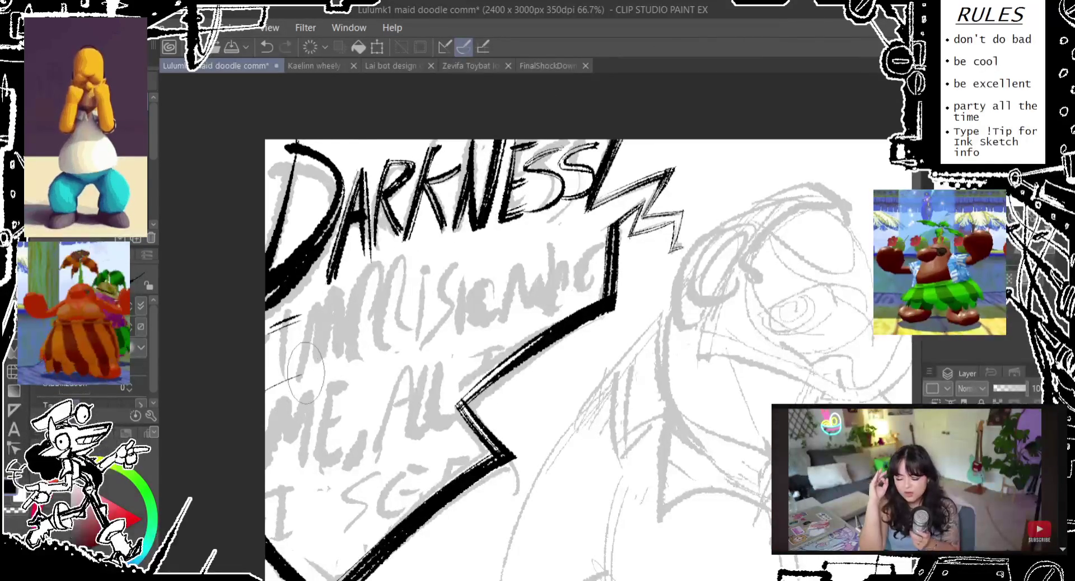
{"action": "mouse_move", "coordinate": [269, 324]}
{"action": "left_mouse_down"}
{"action": "mouse_move", "coordinate": [300, 317]}
{"action": "mouse_move", "coordinate": [280, 387]}
{"action": "mouse_move", "coordinate": [267, 388]}
{"action": "mouse_move", "coordinate": [280, 386]}
{"action": "left_mouse_up"}
{"action": "key", "text": "ctrl+z"}
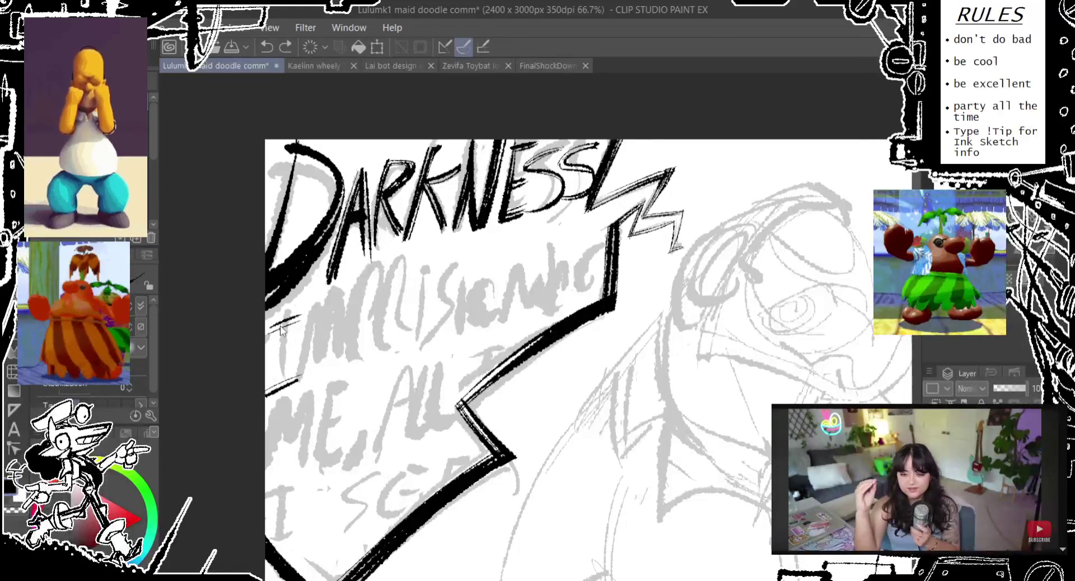
{"action": "mouse_move", "coordinate": [277, 324]}
{"action": "left_mouse_down"}
{"action": "mouse_move", "coordinate": [277, 386]}
{"action": "mouse_move", "coordinate": [267, 387]}
{"action": "mouse_move", "coordinate": [286, 378]}
{"action": "left_mouse_up"}
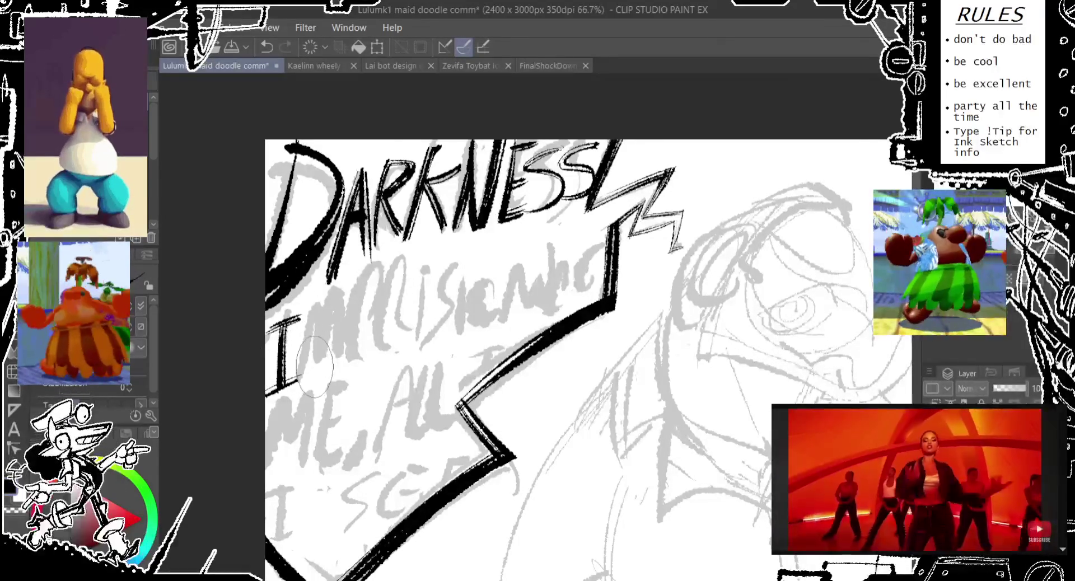
{"action": "left_click_drag", "start_coordinate": [313, 300], "coordinate": [307, 374]}
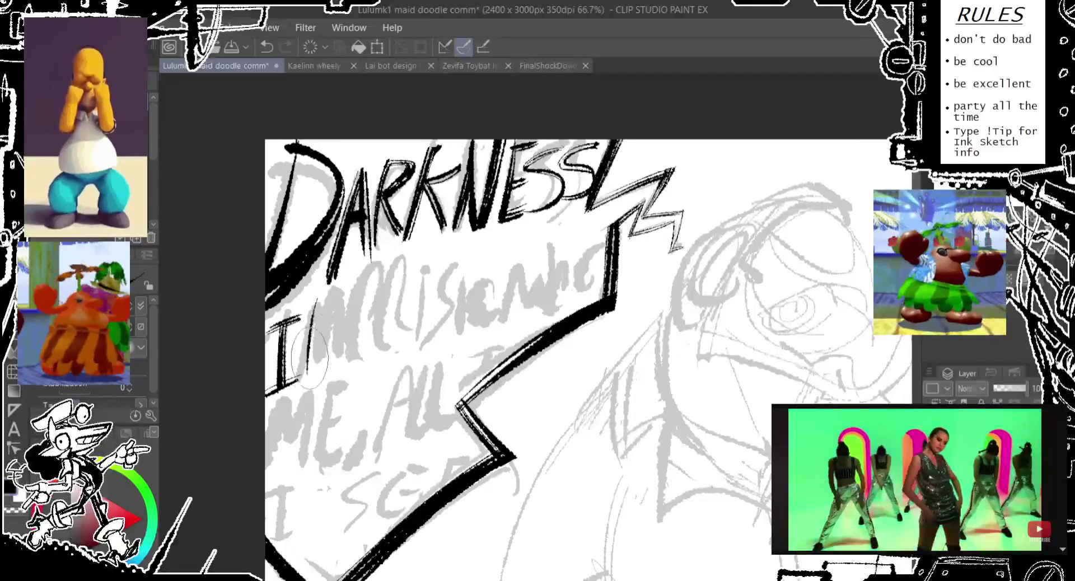
{"action": "key", "text": "ctrl+z"}
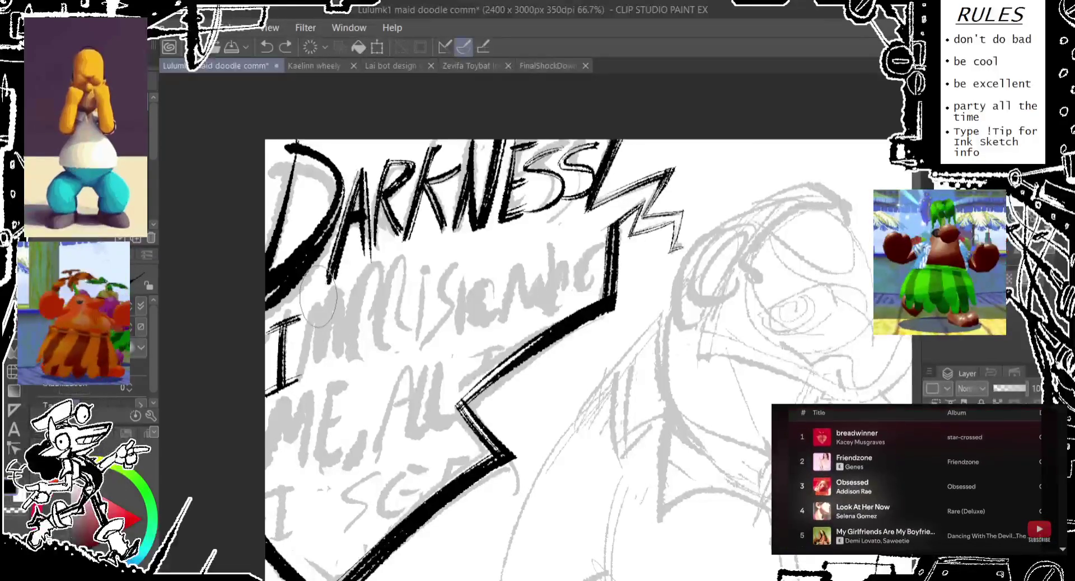
{"action": "left_click_drag", "start_coordinate": [317, 292], "coordinate": [303, 358]}
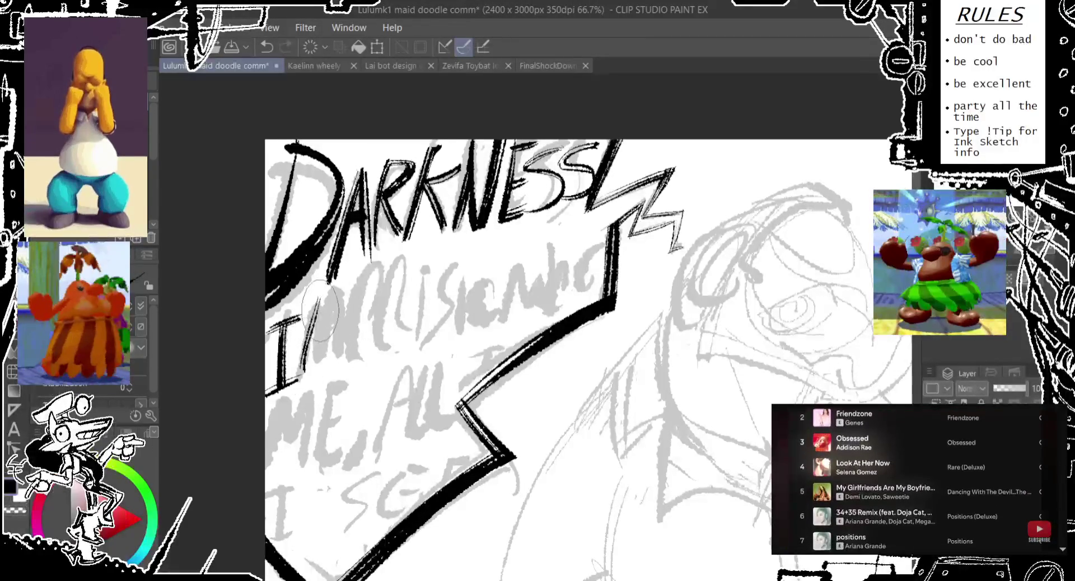
Ink the M, P and R after the I, retrying strokes as needed
{"action": "mouse_move", "coordinate": [313, 296]}
{"action": "left_mouse_down"}
{"action": "mouse_move", "coordinate": [331, 336]}
{"action": "mouse_move", "coordinate": [334, 274]}
{"action": "mouse_move", "coordinate": [338, 379]}
{"action": "left_mouse_up"}
{"action": "left_click_drag", "start_coordinate": [338, 294], "coordinate": [344, 378]}
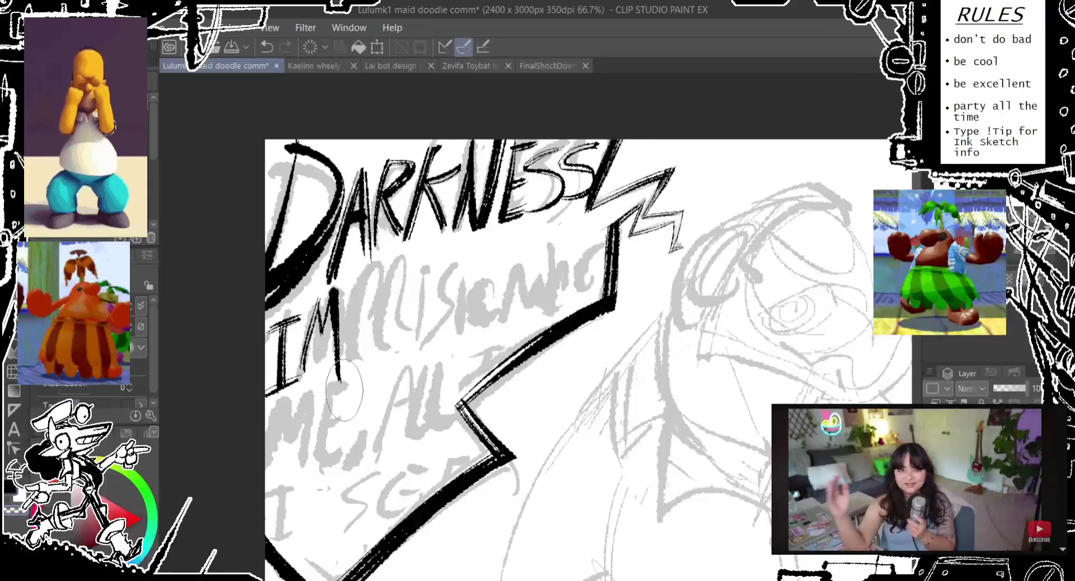
{"action": "key", "text": "ctrl+z"}
{"action": "mouse_move", "coordinate": [358, 269]}
{"action": "left_mouse_down"}
{"action": "mouse_move", "coordinate": [353, 375]}
{"action": "mouse_move", "coordinate": [352, 359]}
{"action": "left_mouse_up"}
{"action": "key", "text": "ctrl+z"}
{"action": "mouse_move", "coordinate": [359, 271]}
{"action": "left_mouse_down"}
{"action": "mouse_move", "coordinate": [355, 374]}
{"action": "mouse_move", "coordinate": [364, 308]}
{"action": "left_mouse_up"}
{"action": "key", "text": "ctrl+z"}
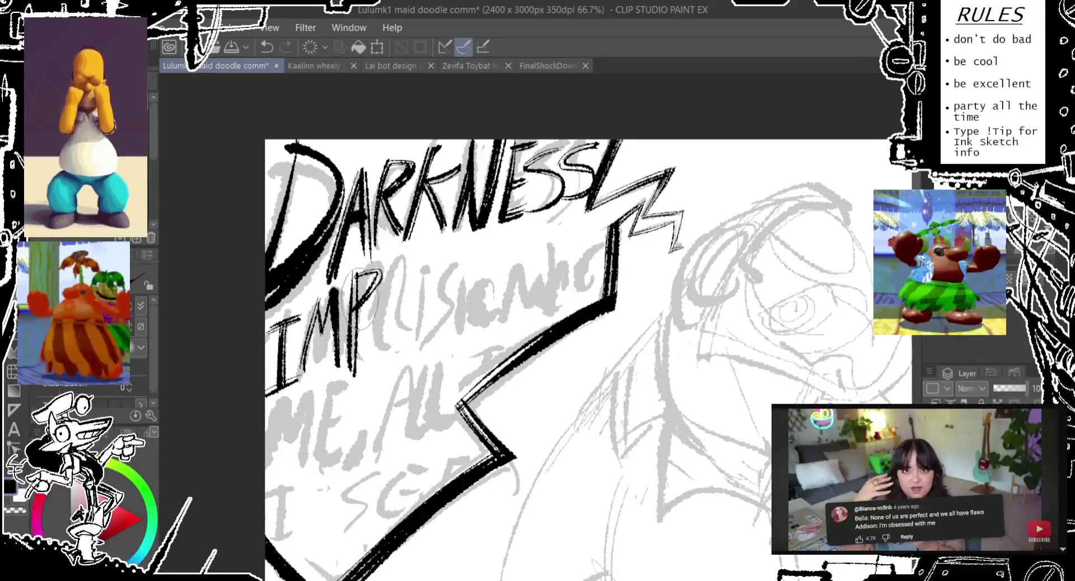
{"action": "left_click_drag", "start_coordinate": [354, 273], "coordinate": [367, 308]}
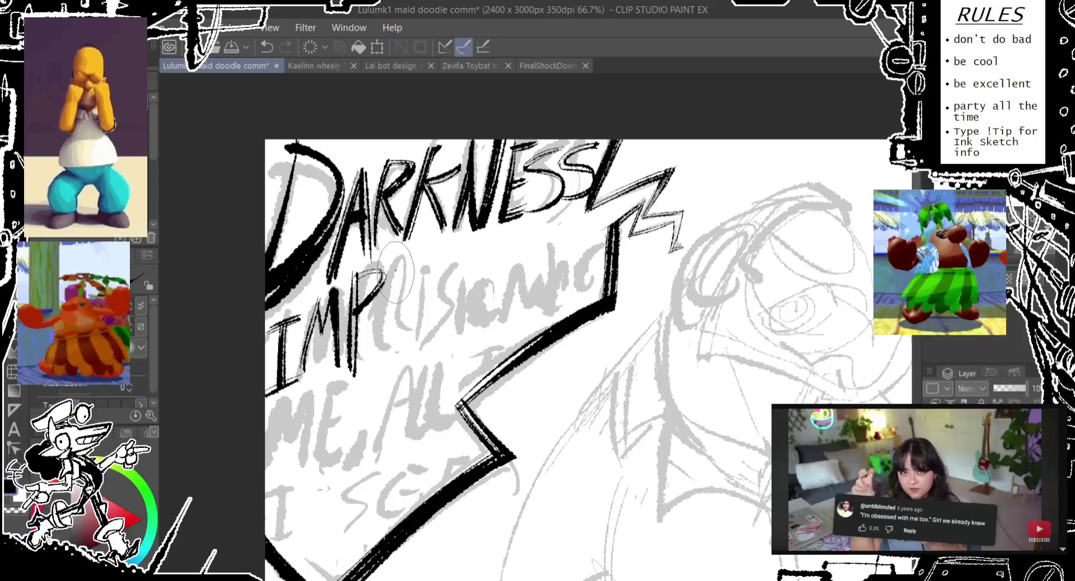
{"action": "mouse_move", "coordinate": [387, 267]}
{"action": "left_mouse_down"}
{"action": "mouse_move", "coordinate": [384, 350]}
{"action": "mouse_move", "coordinate": [412, 288]}
{"action": "mouse_move", "coordinate": [386, 355]}
{"action": "left_mouse_up"}
{"action": "key", "text": "ctrl+z"}
{"action": "key", "text": "ctrl+z"}
{"action": "mouse_move", "coordinate": [391, 270]}
{"action": "left_mouse_down"}
{"action": "mouse_move", "coordinate": [412, 288]}
{"action": "mouse_move", "coordinate": [395, 313]}
{"action": "mouse_move", "coordinate": [416, 352]}
{"action": "left_mouse_up"}
{"action": "key", "text": "ctrl+z"}
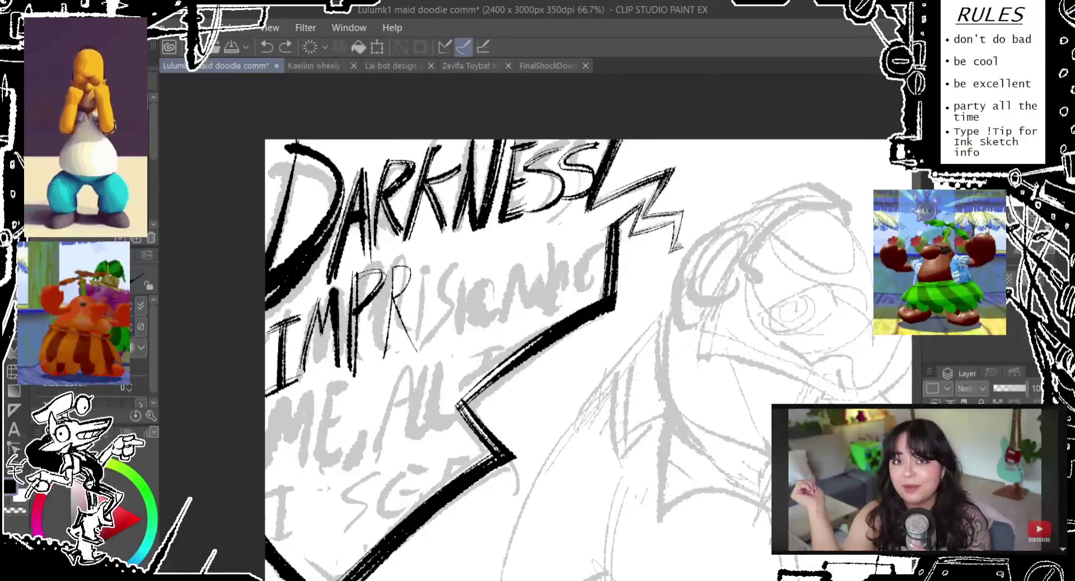
Redraw the R boldly and ink the letters i, s and i after IMPR
{"action": "key", "text": "ctrl+z"}
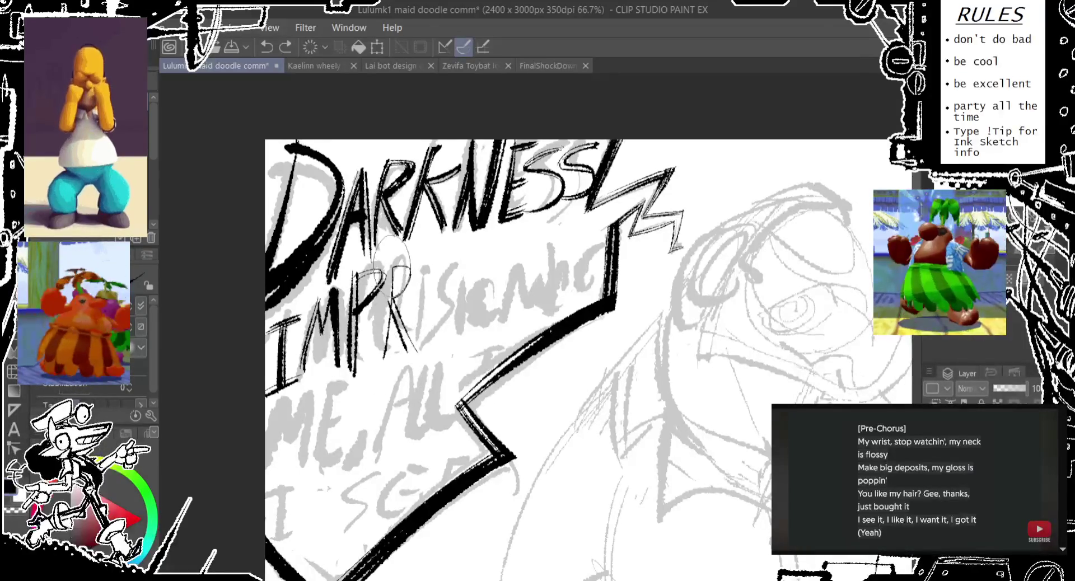
{"action": "left_click_drag", "start_coordinate": [392, 268], "coordinate": [381, 356]}
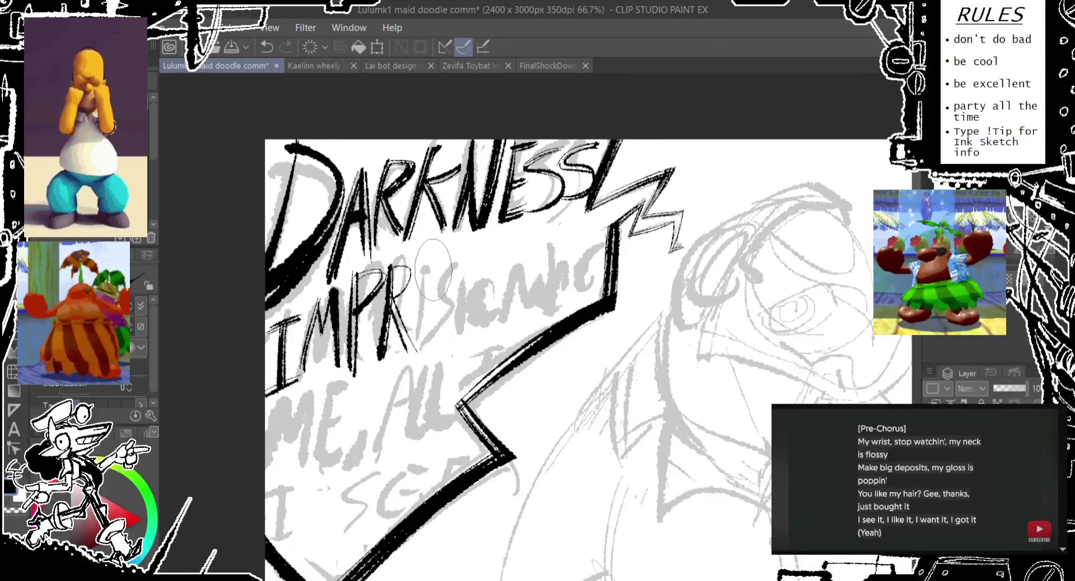
{"action": "left_click_drag", "start_coordinate": [424, 282], "coordinate": [418, 318]}
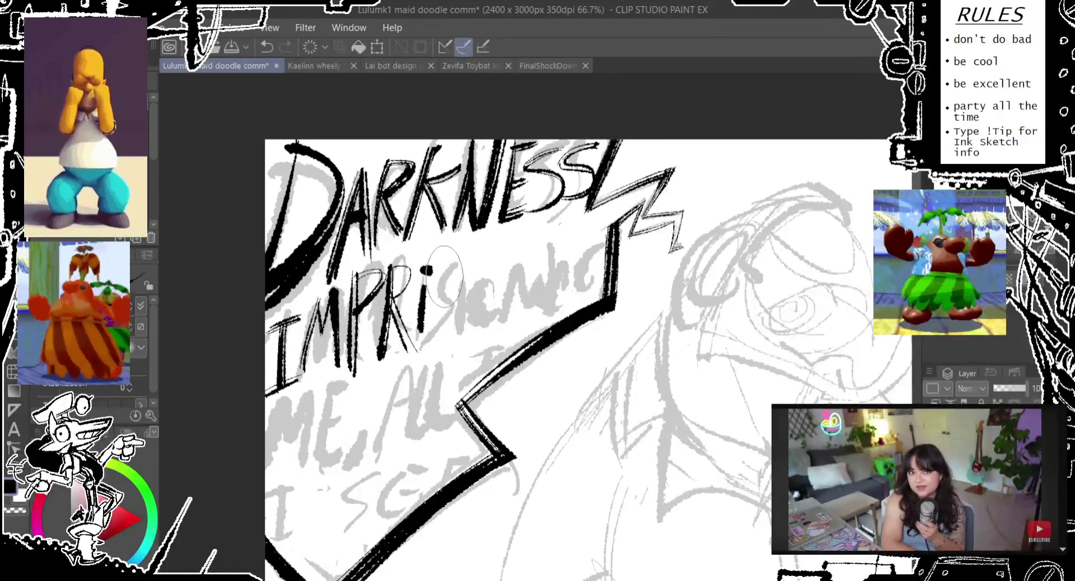
{"action": "left_click_drag", "start_coordinate": [451, 274], "coordinate": [425, 330]}
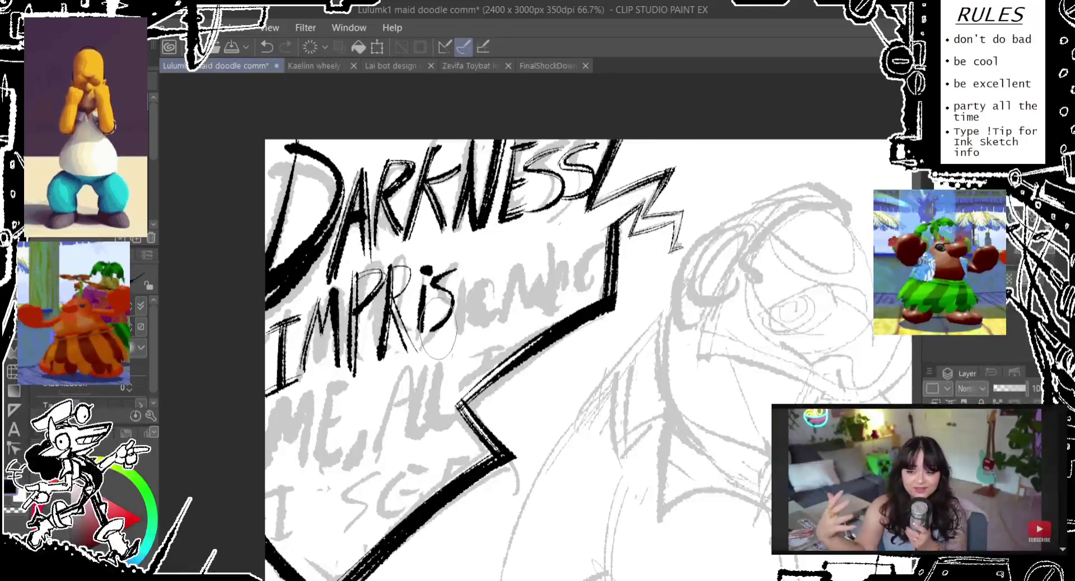
{"action": "key", "text": "ctrl+z"}
{"action": "left_click_drag", "start_coordinate": [451, 274], "coordinate": [431, 343]}
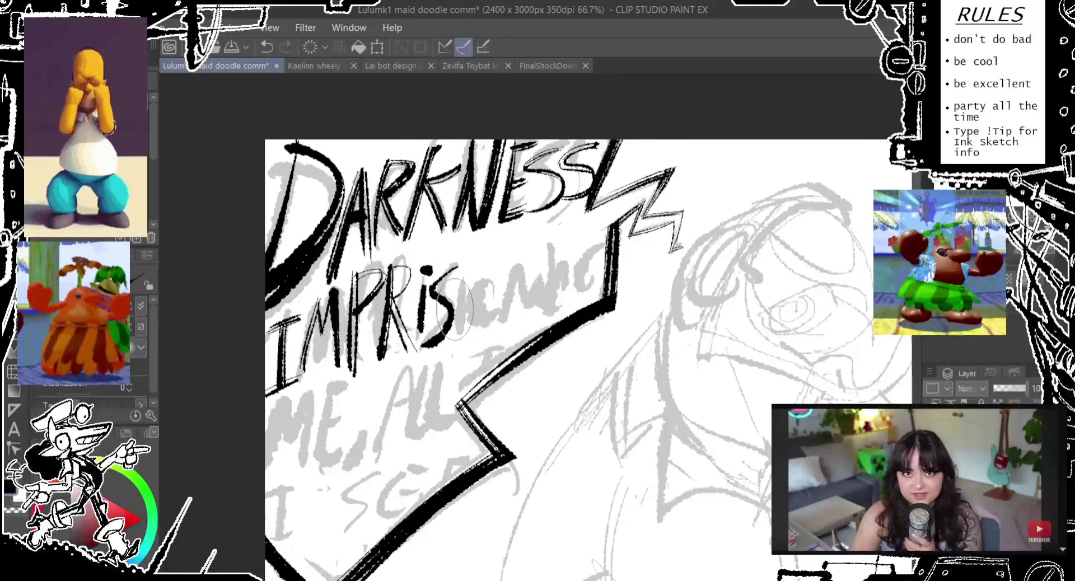
{"action": "mouse_move", "coordinate": [464, 267]}
{"action": "left_mouse_down"}
{"action": "mouse_move", "coordinate": [461, 335]}
{"action": "mouse_move", "coordinate": [478, 328]}
{"action": "left_mouse_up"}
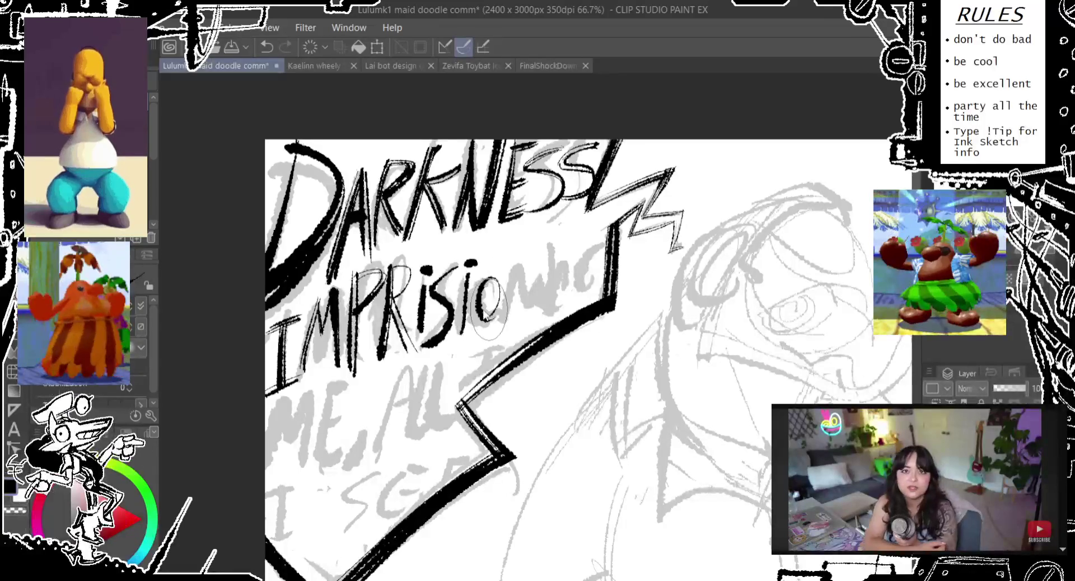
{"action": "key", "text": "ctrl+z"}
Ink the o, N, I and final NG to finish IMPRISIONING at the balloon edge
{"action": "mouse_move", "coordinate": [495, 288]}
{"action": "left_mouse_down"}
{"action": "mouse_move", "coordinate": [486, 325]}
{"action": "mouse_move", "coordinate": [491, 267]}
{"action": "left_mouse_up"}
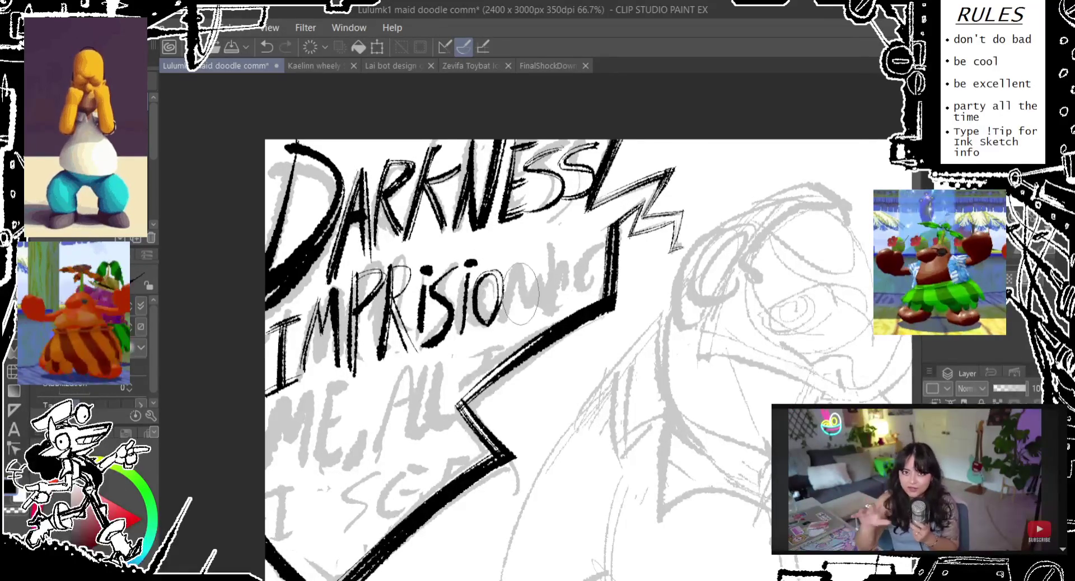
{"action": "key", "text": "ctrl+z"}
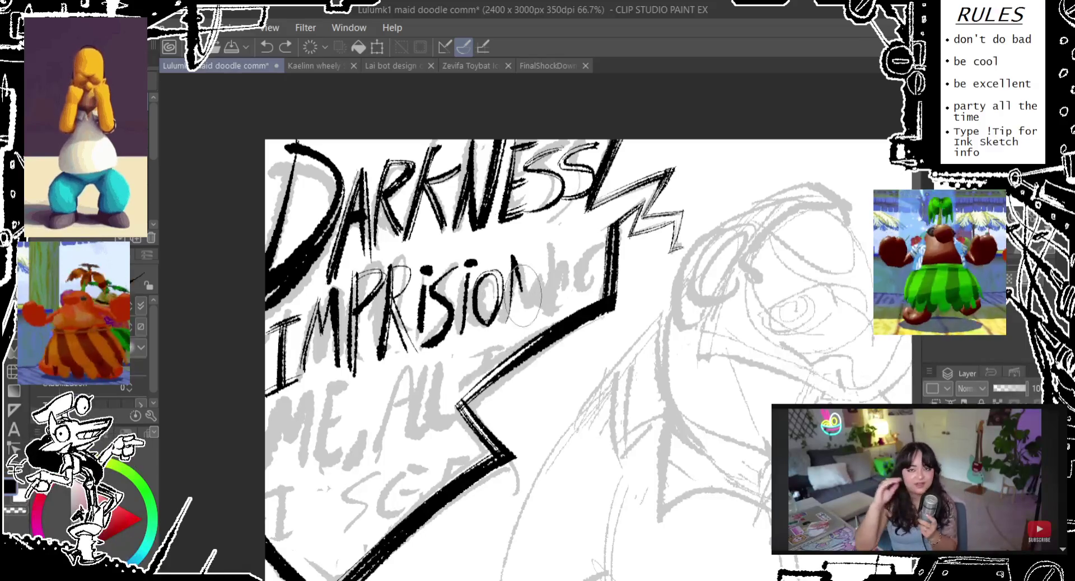
{"action": "left_click_drag", "start_coordinate": [511, 323], "coordinate": [535, 250]}
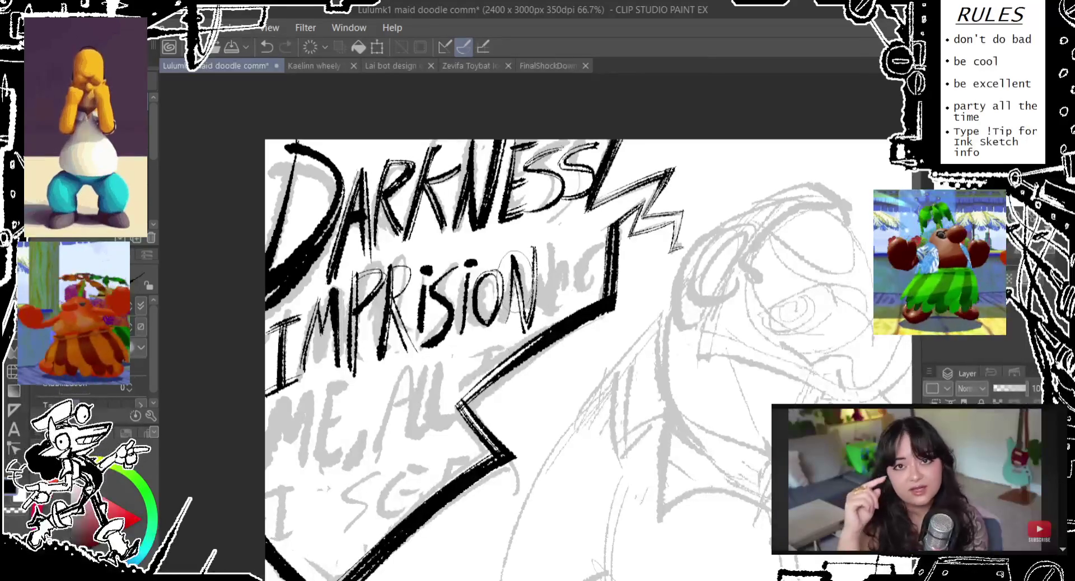
{"action": "left_click_drag", "start_coordinate": [508, 326], "coordinate": [533, 254]}
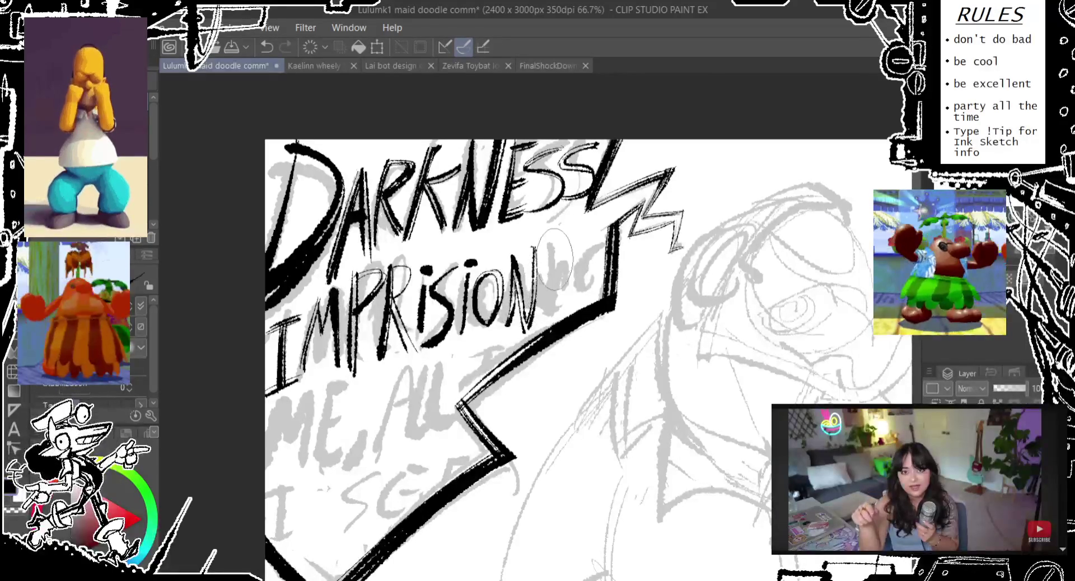
{"action": "left_click_drag", "start_coordinate": [553, 319], "coordinate": [562, 246]}
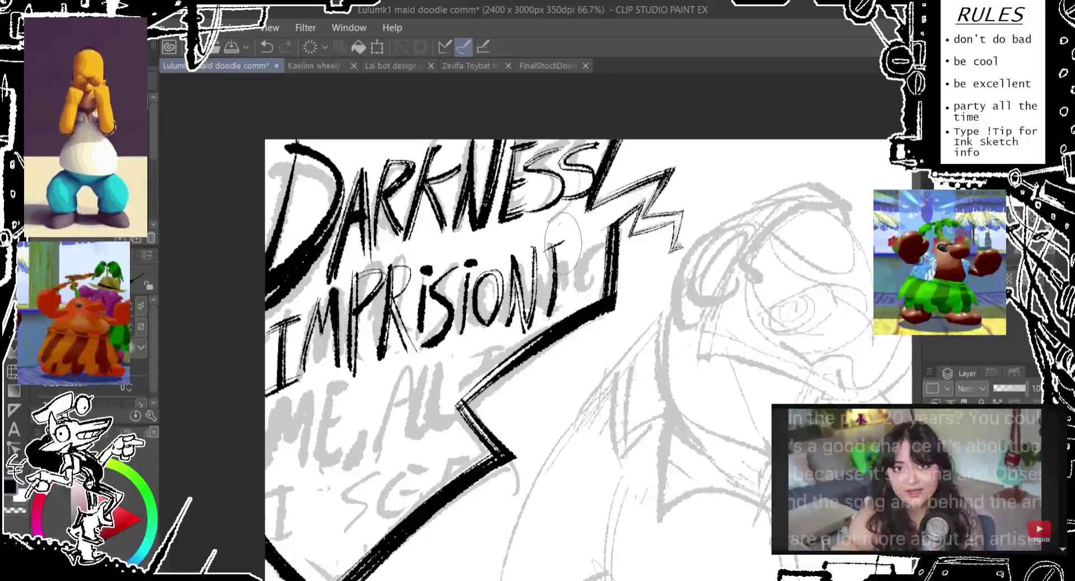
{"action": "mouse_move", "coordinate": [566, 246]}
{"action": "left_mouse_down"}
{"action": "mouse_move", "coordinate": [576, 305]}
{"action": "mouse_move", "coordinate": [590, 247]}
{"action": "mouse_move", "coordinate": [599, 302]}
{"action": "left_mouse_up"}
{"action": "left_click_drag", "start_coordinate": [594, 263], "coordinate": [613, 268]}
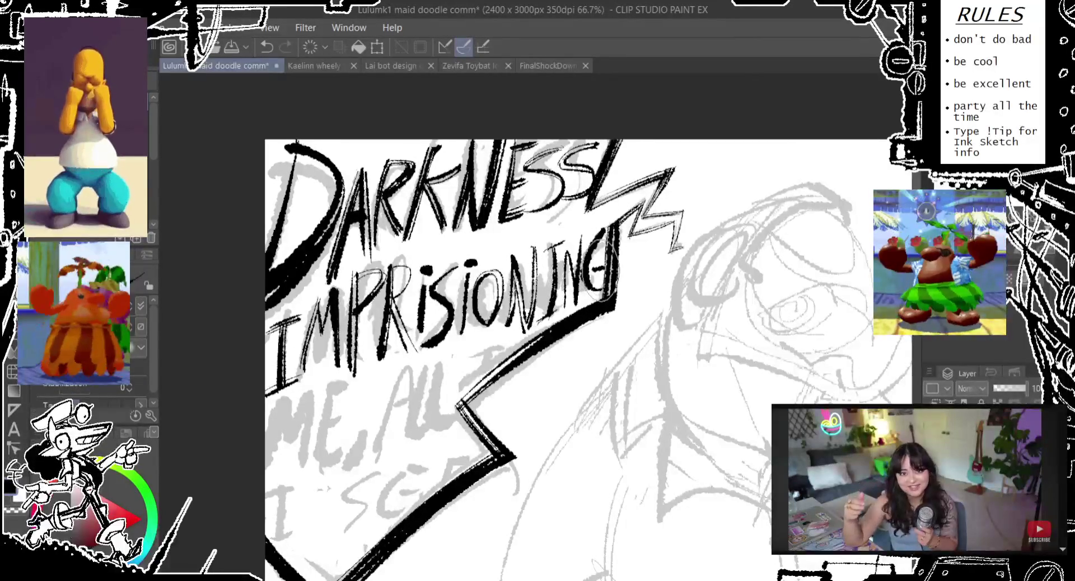
{"action": "scroll", "coordinate": [604, 281], "scroll_direction": "down", "scroll_amount": 5}
Pan to the third line, clear stray strokes, and ink the letters M and E
{"action": "scroll", "coordinate": [504, 308], "scroll_direction": "left", "scroll_amount": 5}
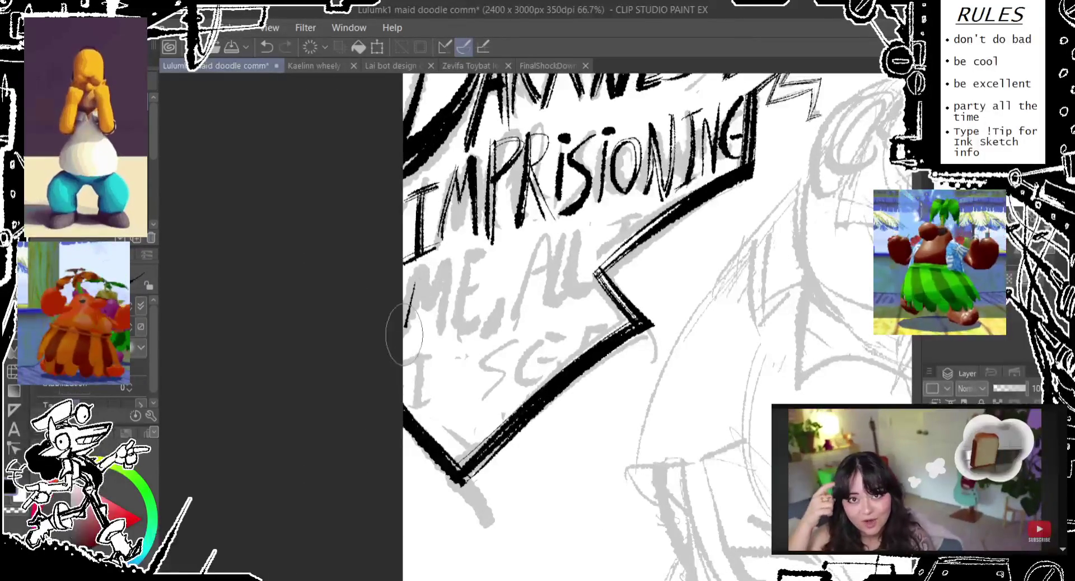
{"action": "key", "text": "ctrl+z"}
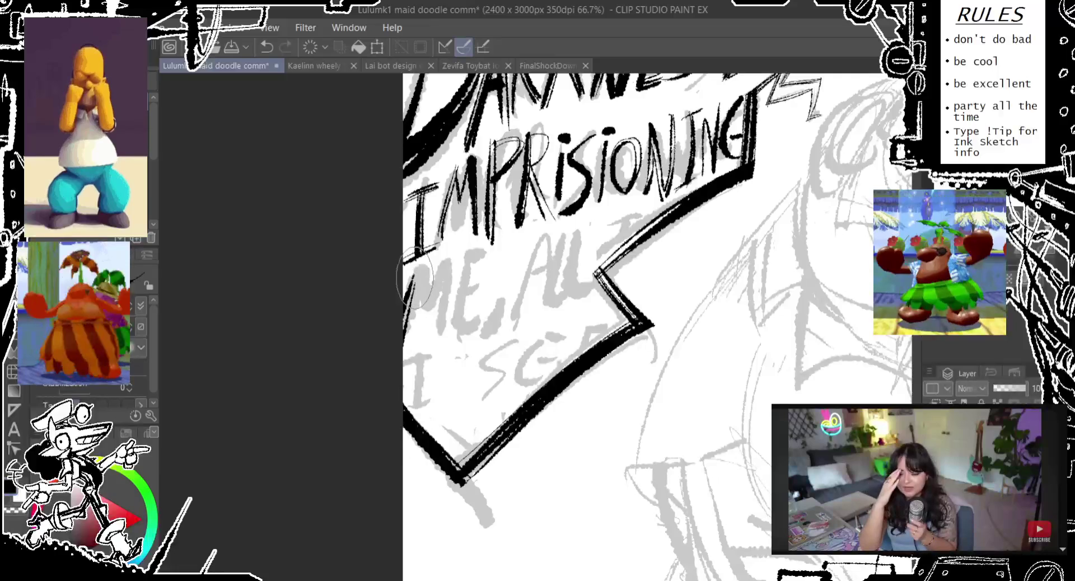
{"action": "key", "text": "ctrl+z"}
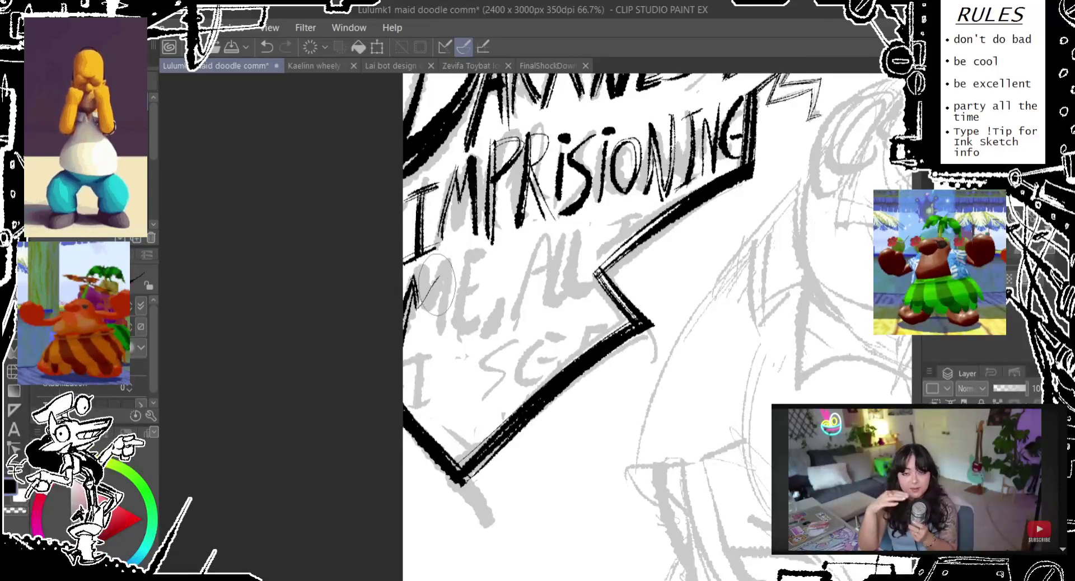
{"action": "mouse_move", "coordinate": [422, 305]}
{"action": "left_mouse_down"}
{"action": "mouse_move", "coordinate": [442, 268]}
{"action": "mouse_move", "coordinate": [434, 341]}
{"action": "left_mouse_up"}
{"action": "left_click_drag", "start_coordinate": [470, 251], "coordinate": [474, 317]}
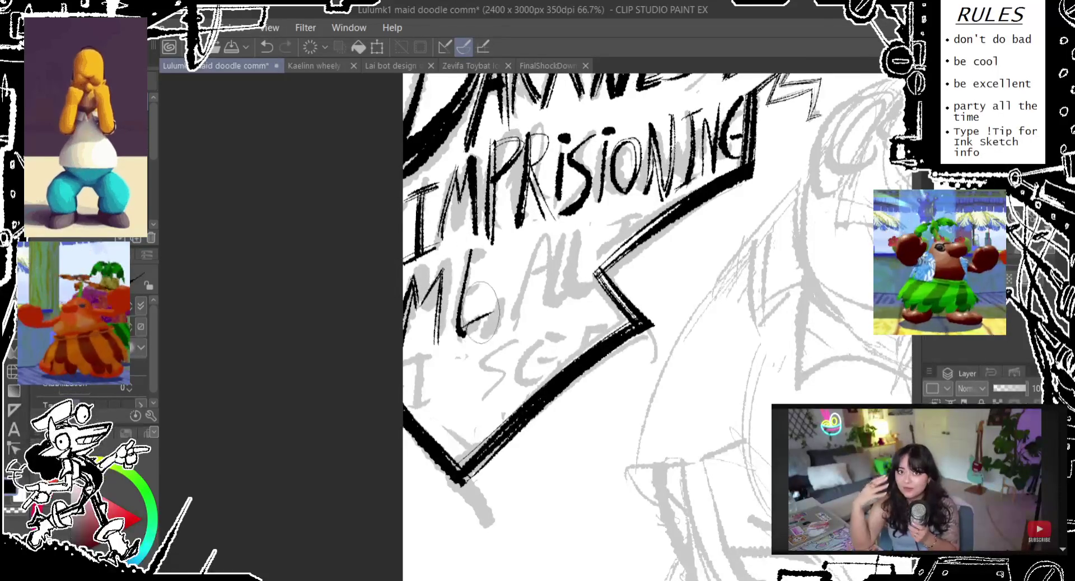
{"action": "key", "text": "ctrl+z"}
{"action": "left_click_drag", "start_coordinate": [470, 255], "coordinate": [480, 327]}
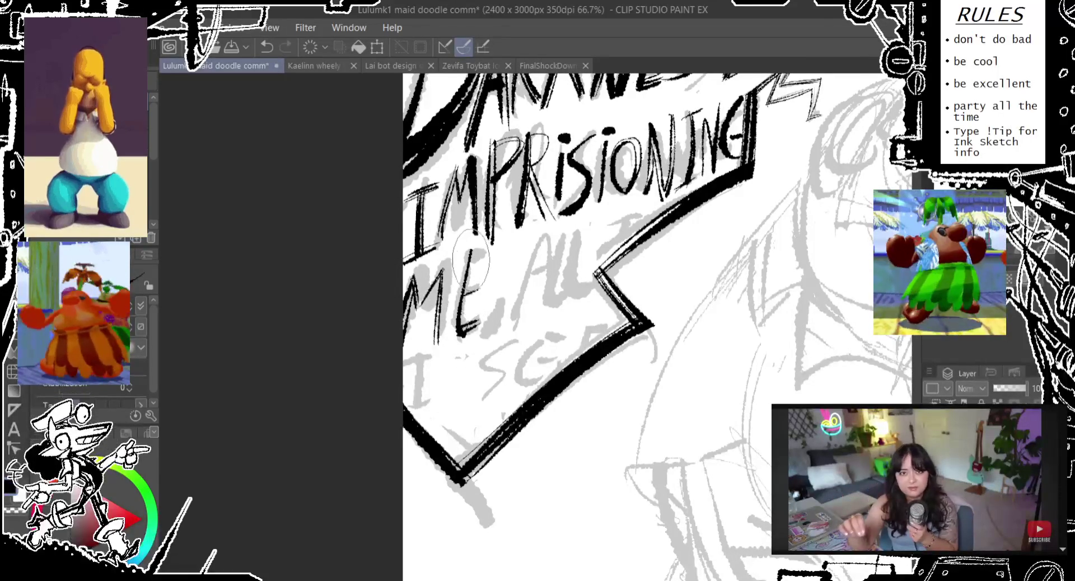
{"action": "left_click_drag", "start_coordinate": [490, 230], "coordinate": [470, 261]}
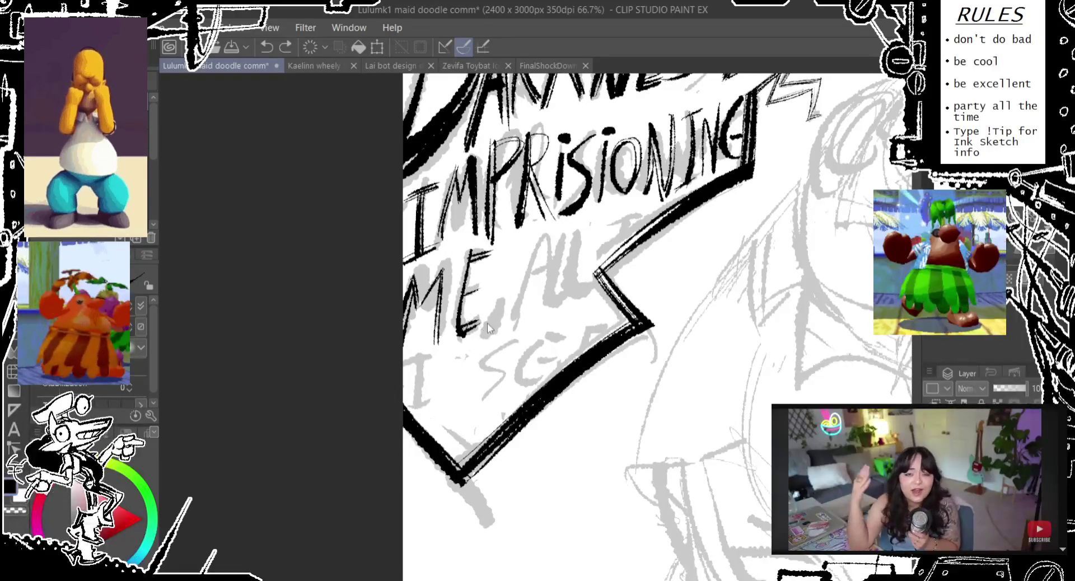
Ink the comma after ME and begin the first slanted stroke of the A
{"action": "mouse_move", "coordinate": [485, 324]}
{"action": "left_mouse_down"}
{"action": "mouse_move", "coordinate": [480, 337]}
{"action": "mouse_move", "coordinate": [530, 254]}
{"action": "mouse_move", "coordinate": [536, 315]}
{"action": "mouse_move", "coordinate": [529, 240]}
{"action": "left_mouse_up"}
{"action": "key", "text": "ctrl+z"}
{"action": "key", "text": "ctrl+z"}
{"action": "mouse_move", "coordinate": [518, 334]}
{"action": "left_mouse_down"}
{"action": "mouse_move", "coordinate": [535, 233]}
{"action": "mouse_move", "coordinate": [546, 291]}
{"action": "left_mouse_up"}
{"action": "key", "text": "ctrl+z"}
{"action": "key", "text": "ctrl+z"}
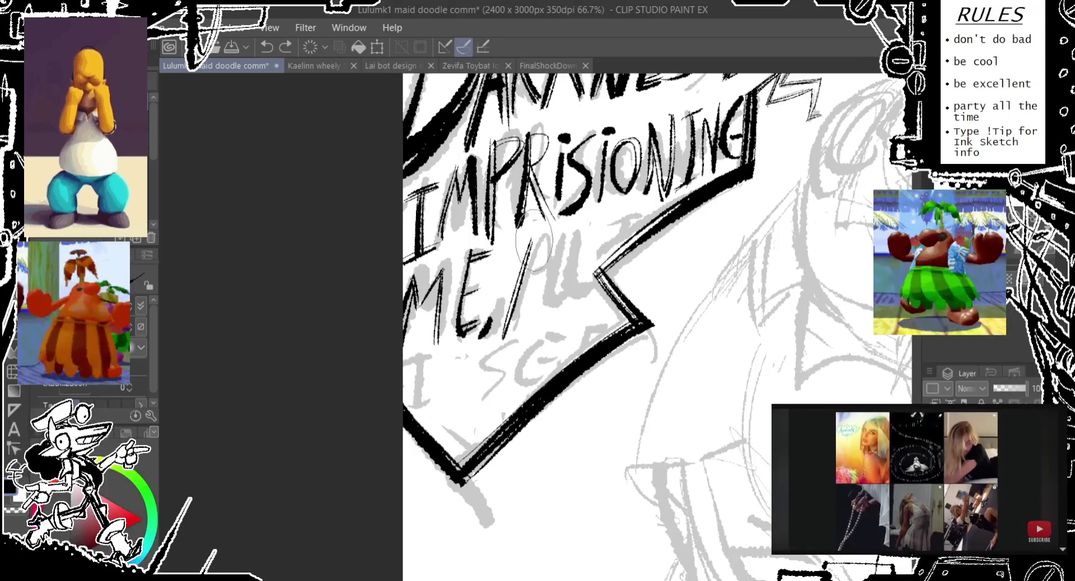